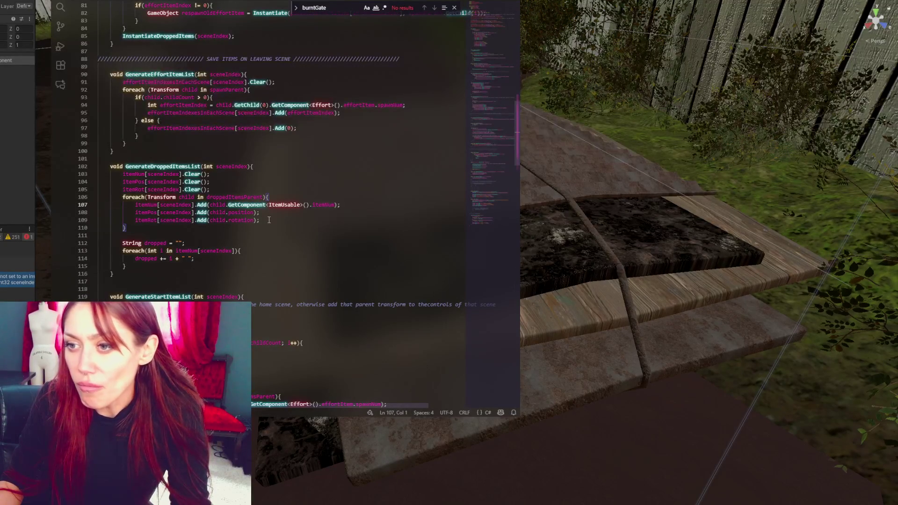
Copy the child.GetComponent<ItemUsable>() expression and open a blank line above the Add call
click(284, 205)
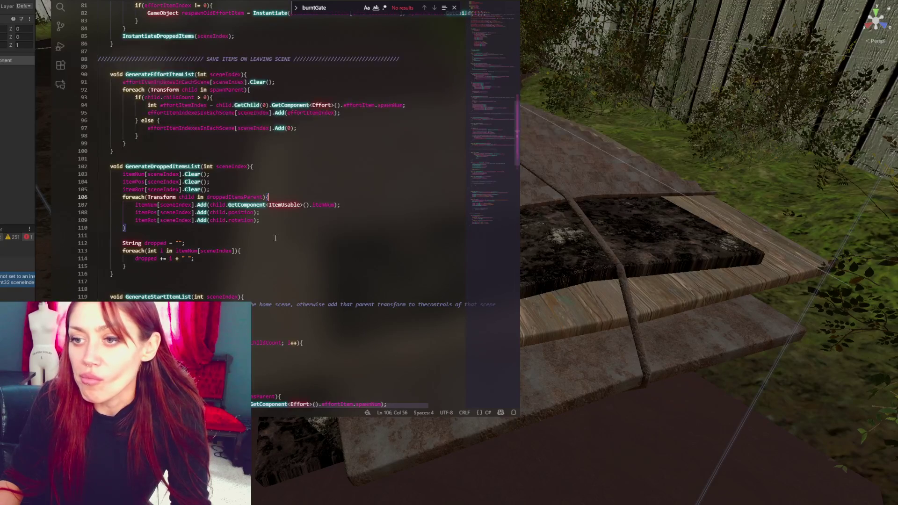
drag(209, 205, 309, 204)
key(ctrl+c)
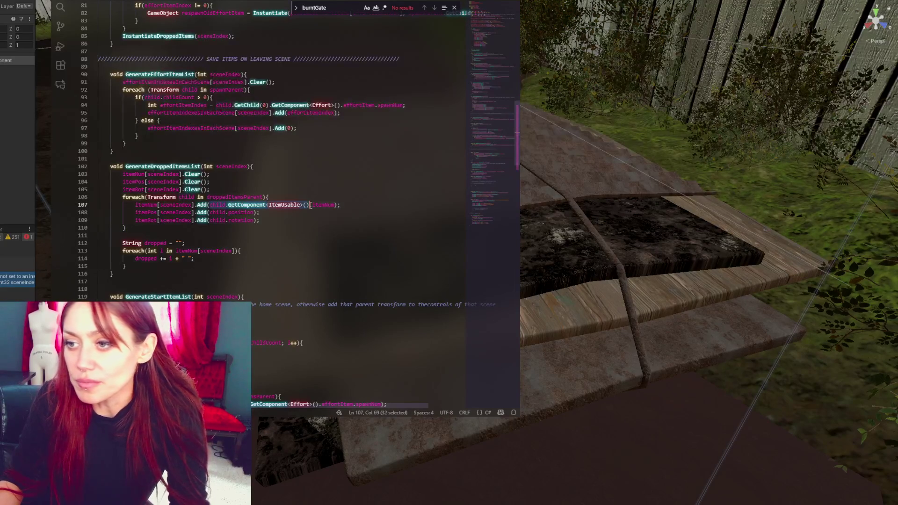
key(ctrl+space)
key(Escape)
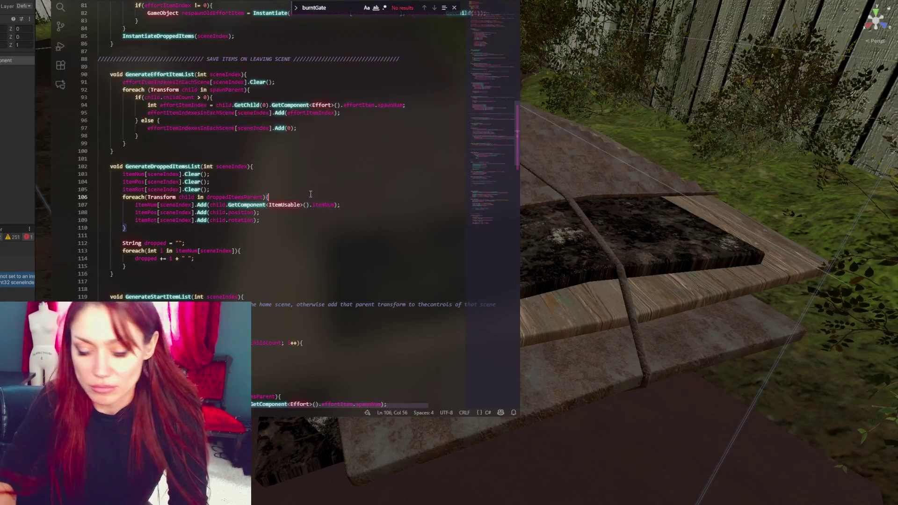
key(ctrl+shift+Return)
key(ctrl+space)
key(Escape)
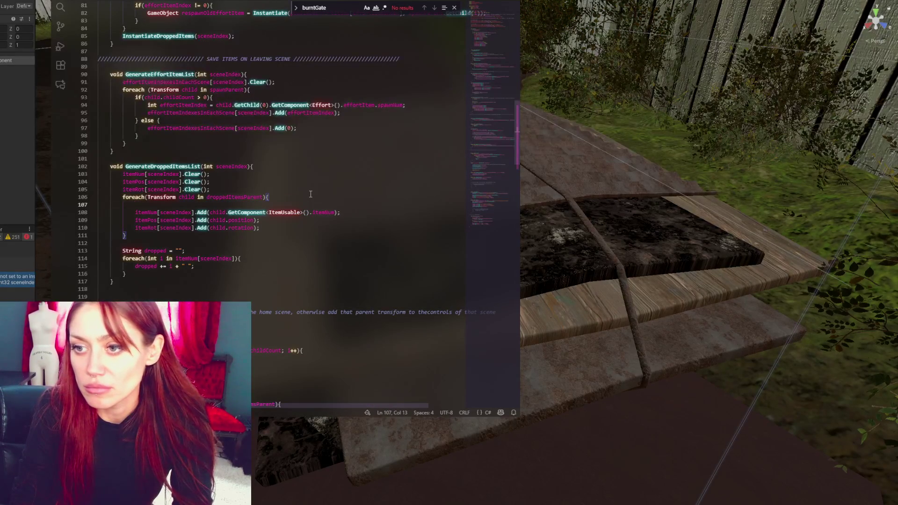
Declare 'ItemUsable itemScript =' with the pasted expression and begin an if(itemScript!=null){ check
text(ItemUsable itemScript =)
key(ctrl+v)
text(;)
key(Return)
text(if(itemScript!=null)
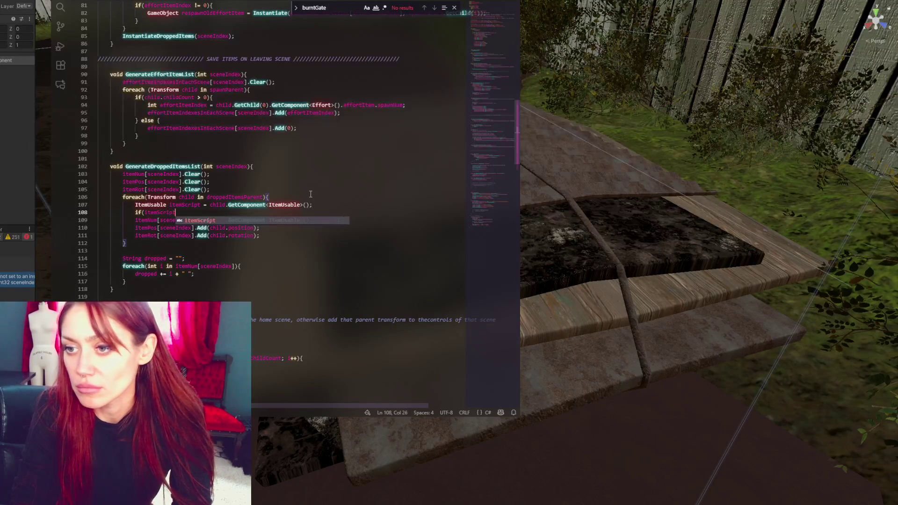
text(){)
click(292, 242)
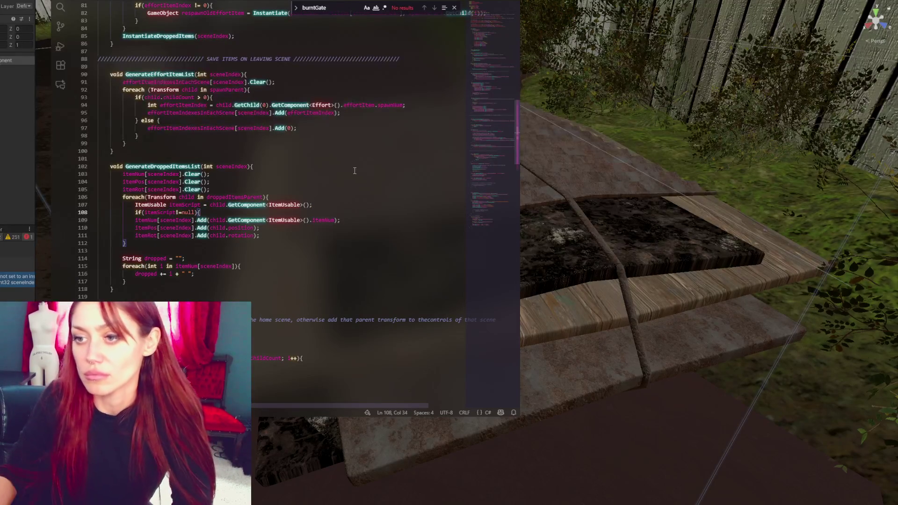
click(276, 236)
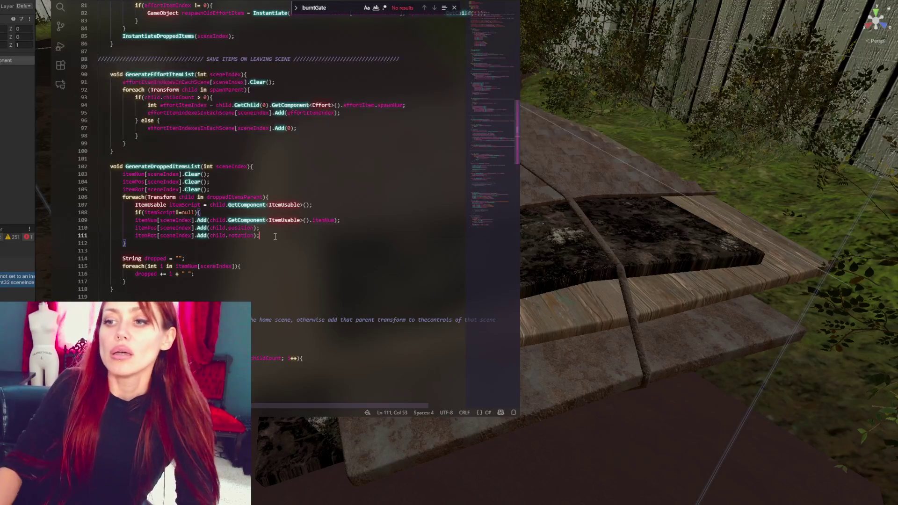
Undo the null-check lines and return to the Unity scene
key(ctrl+z)
key(ctrl+z)
key(ctrl+z)
key(ctrl+z)
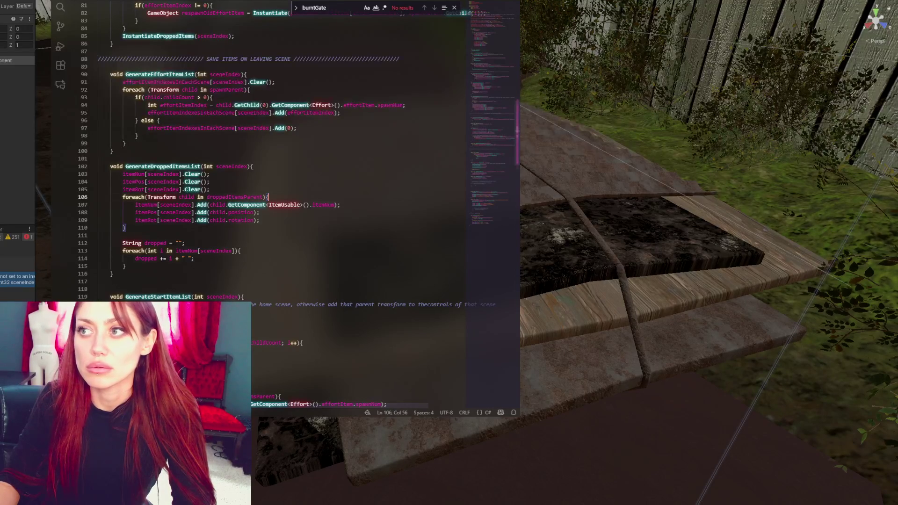
scroll(253, 42, up, 5)
key(alt+Tab)
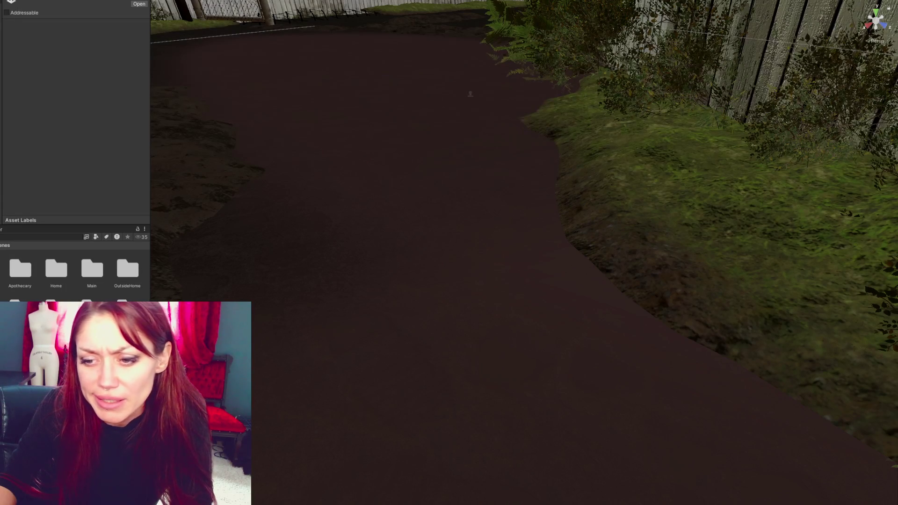
Step through Hierarchy objects such as Canvas, Volume and Cube in the Inspector
right_click(23, 300)
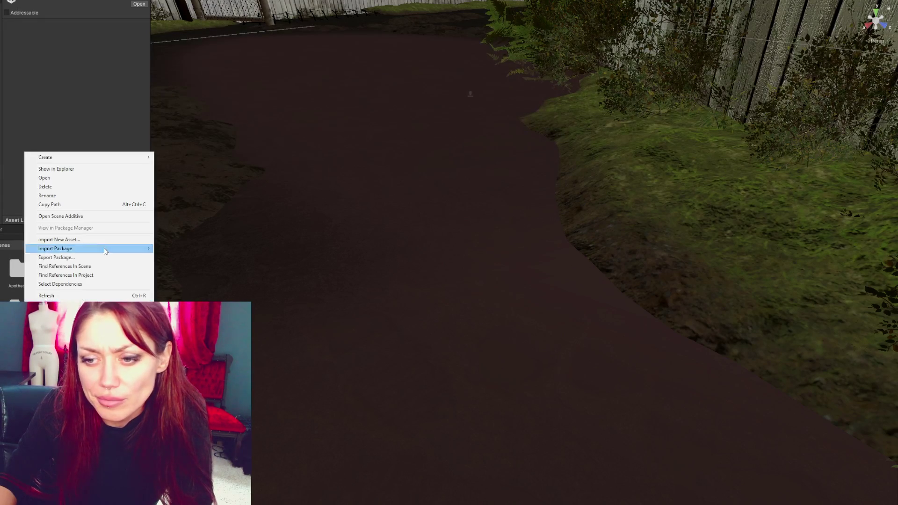
click(89, 218)
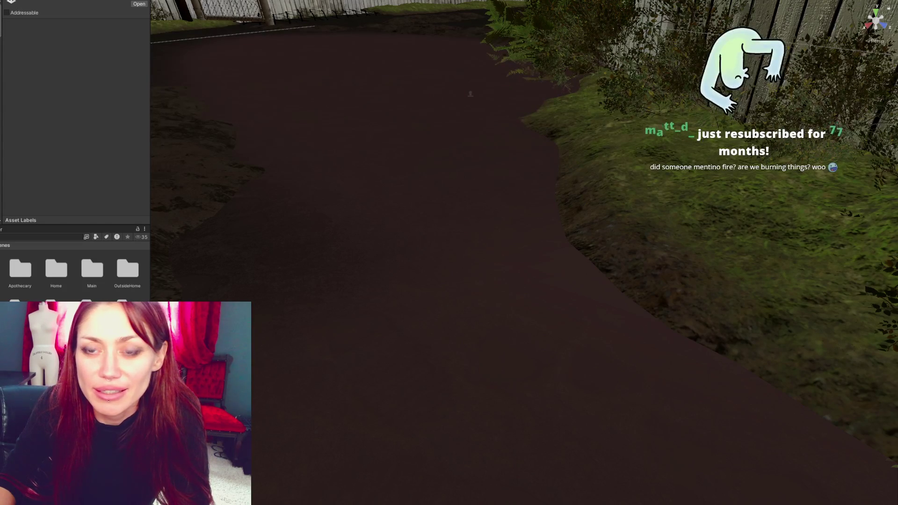
key(Down)
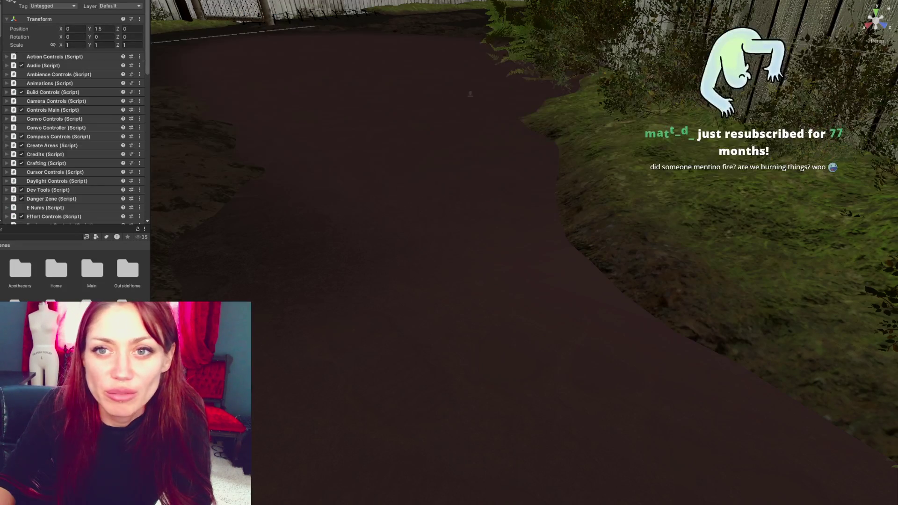
key(Down)
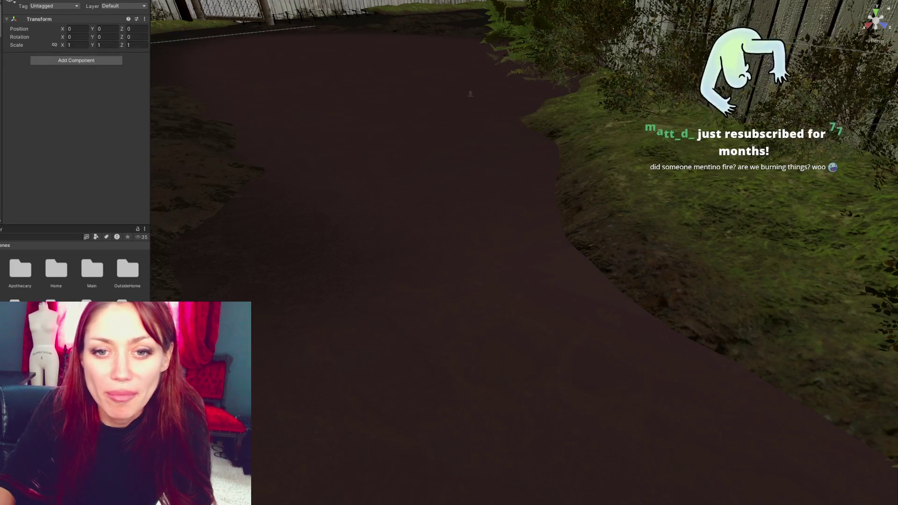
key(Down)
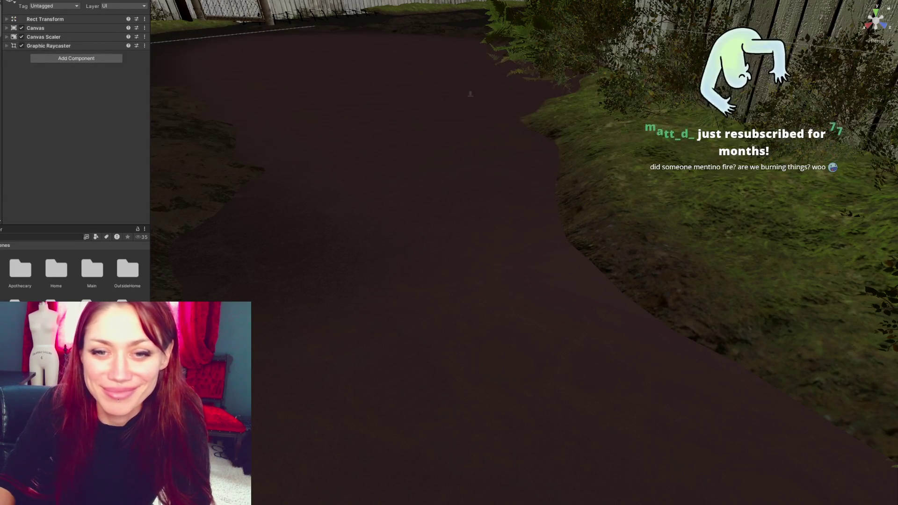
key(Down)
key(Down)
key(Down)
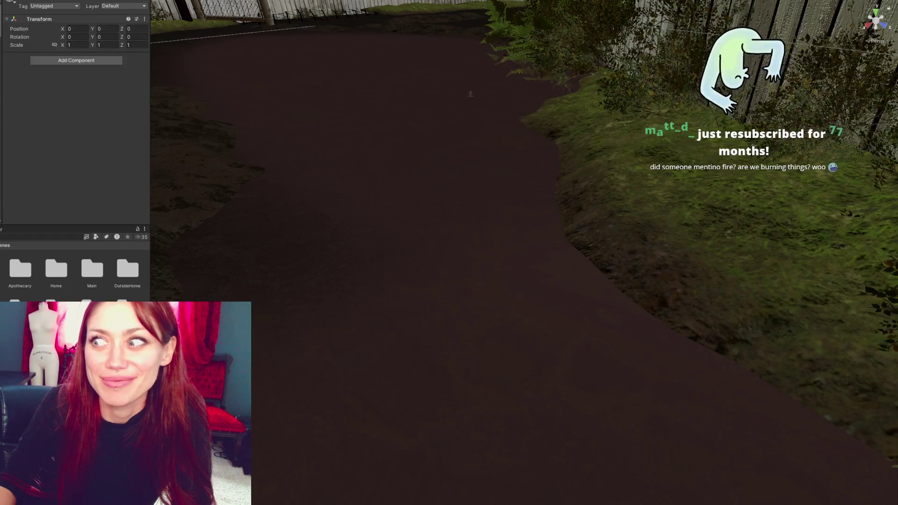
key(Down)
key(Down)
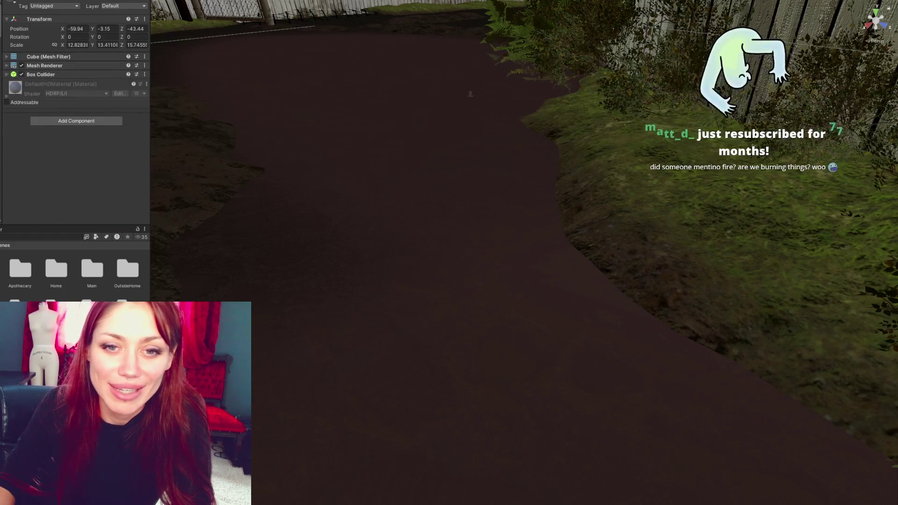
key(Down)
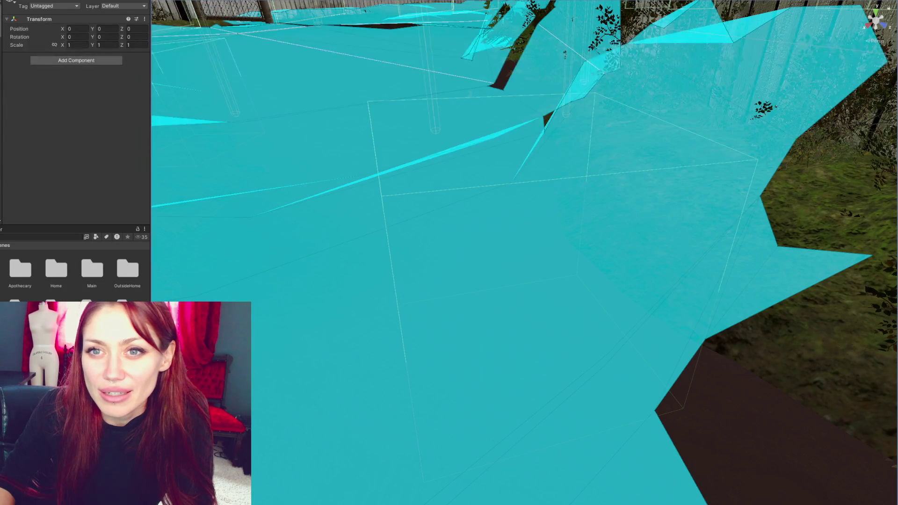
Expand Spawn Controls (Script), ping its script file, and select the Start Effort Items Parent field
scroll(91, 138, down, 5)
click(80, 151)
scroll(80, 151, down, 2)
click(94, 139)
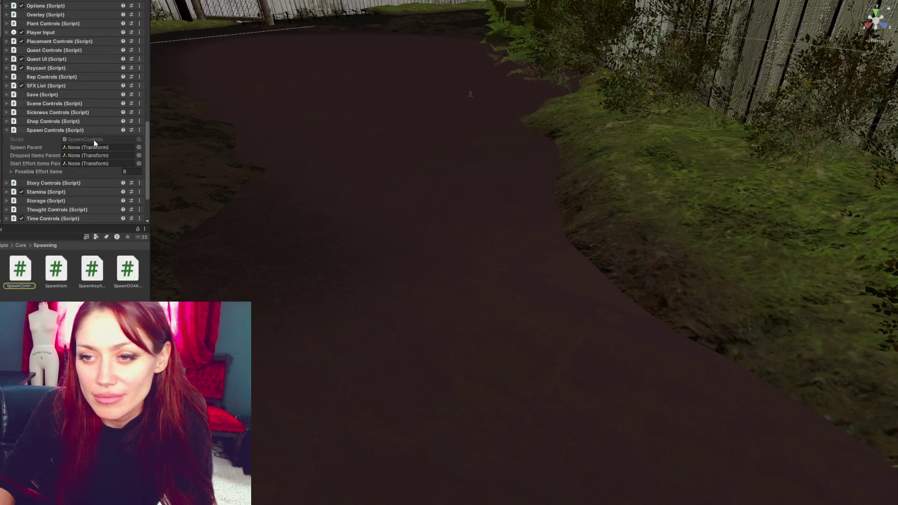
click(42, 164)
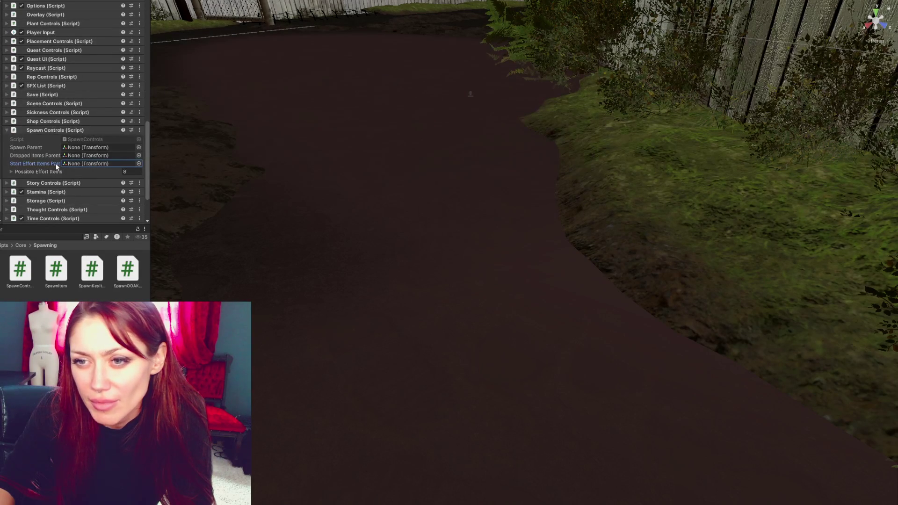
key(alt+Tab)
Search SpawnControls.cs for 'starteffort' through to the SpawnStartEffortItems match on line 177
key(ctrl+f)
text(starte)
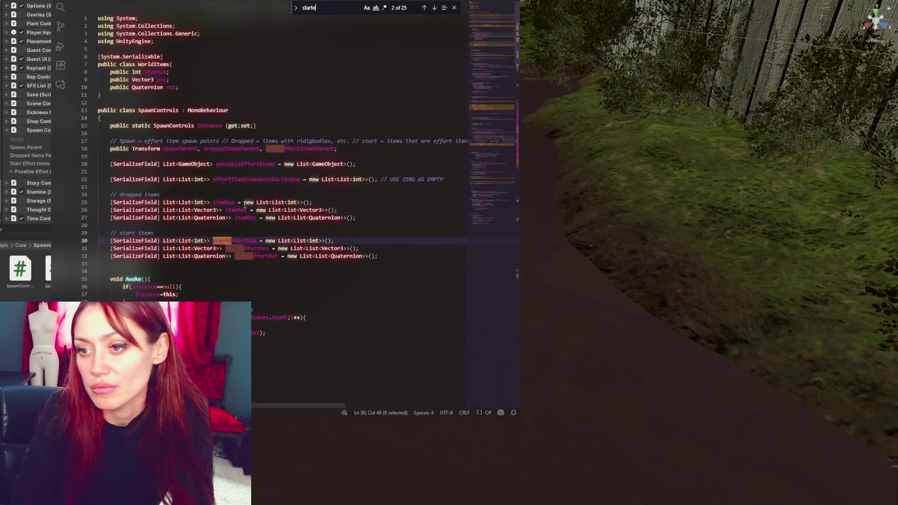
text(ffort)
click(434, 7)
click(434, 8)
click(434, 8)
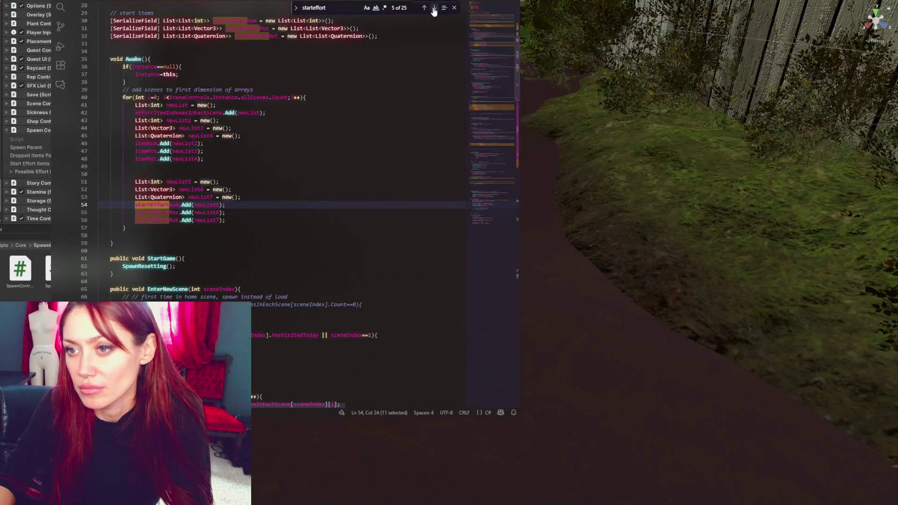
click(434, 8)
click(434, 8)
click(434, 8)
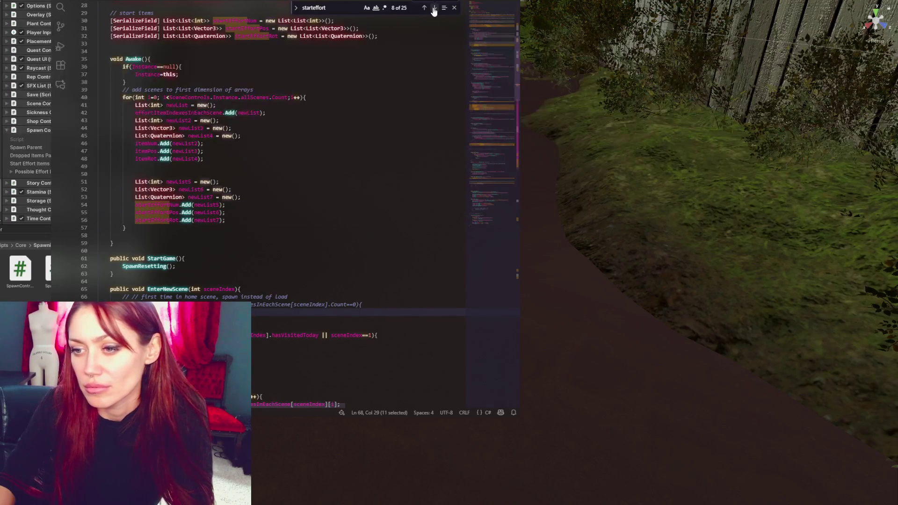
click(434, 8)
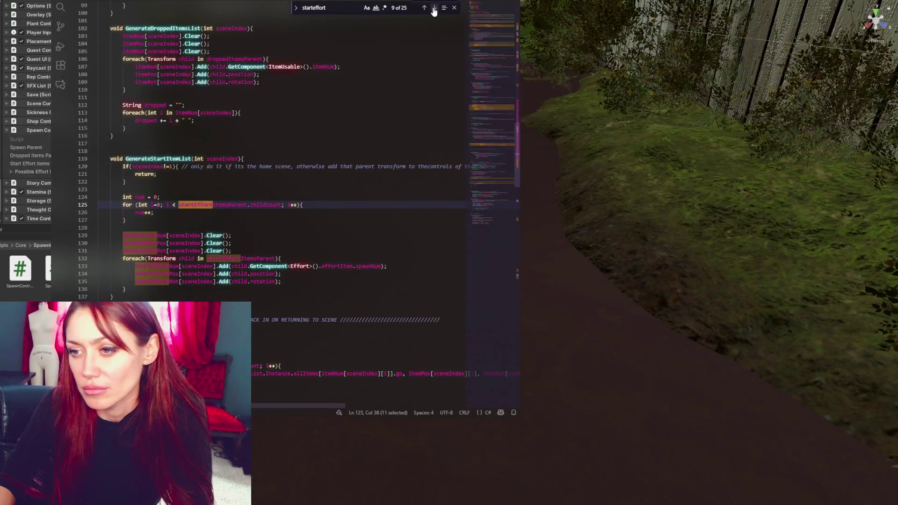
click(434, 8)
click(435, 8)
click(434, 8)
click(434, 8)
click(434, 8)
click(435, 8)
click(434, 8)
click(434, 8)
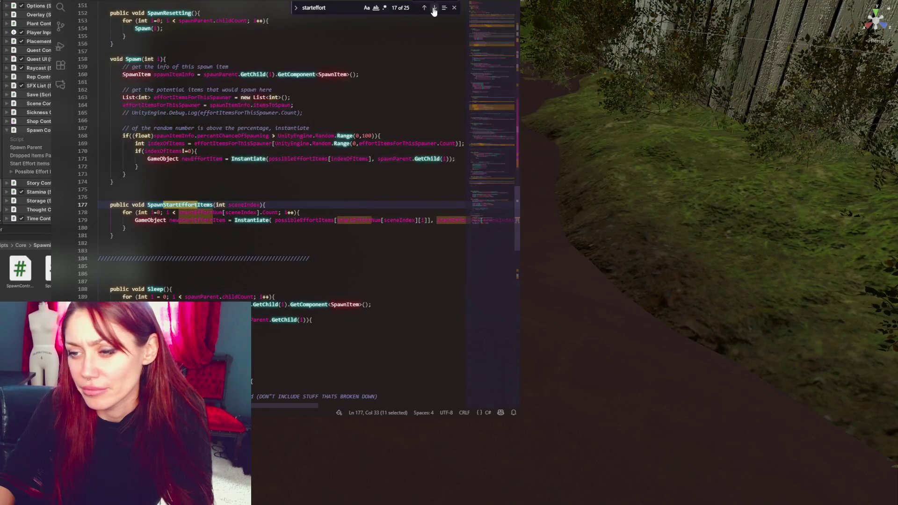
key(alt+Tab)
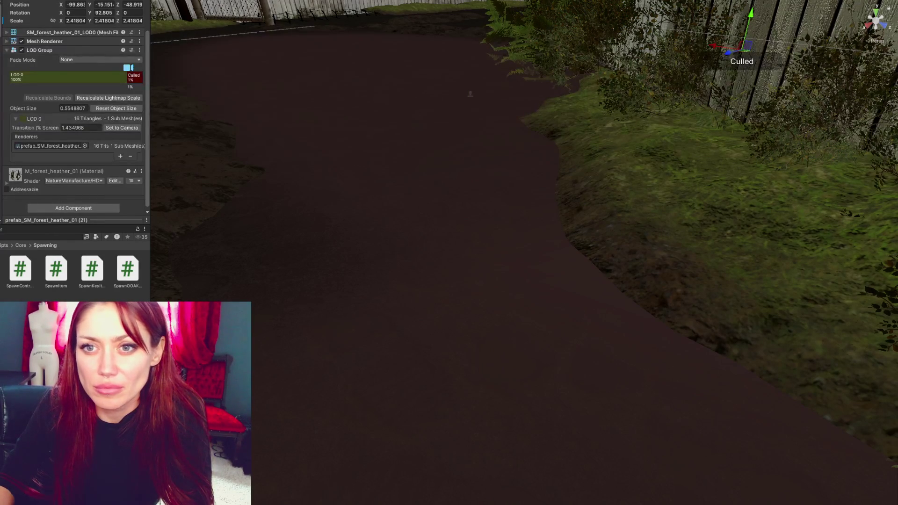
Inspect the Cube and the empty origin object, then bring Visual Studio Code forward
key(Down)
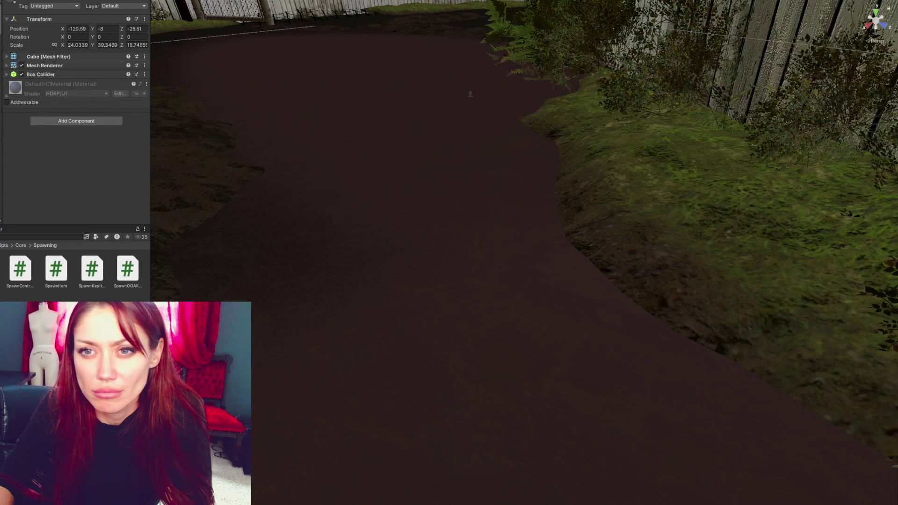
key(ctrl+shift+n)
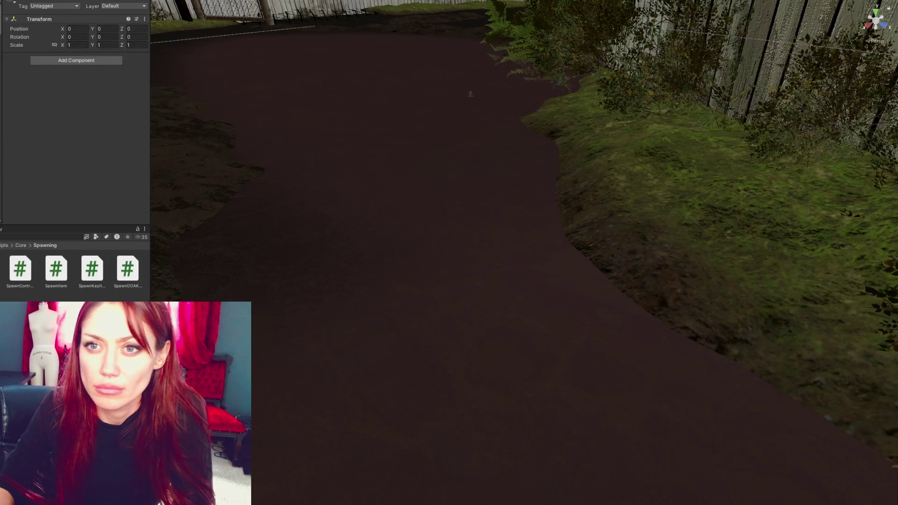
key(alt+Tab)
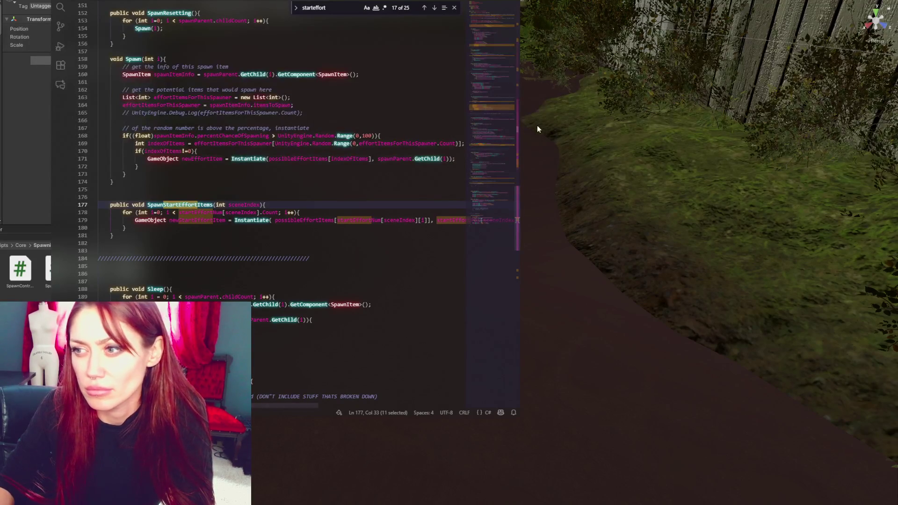
Widen the code editor and navigate to the burnt gate loop in EvaluateStartSituation
drag(518, 143, 698, 144)
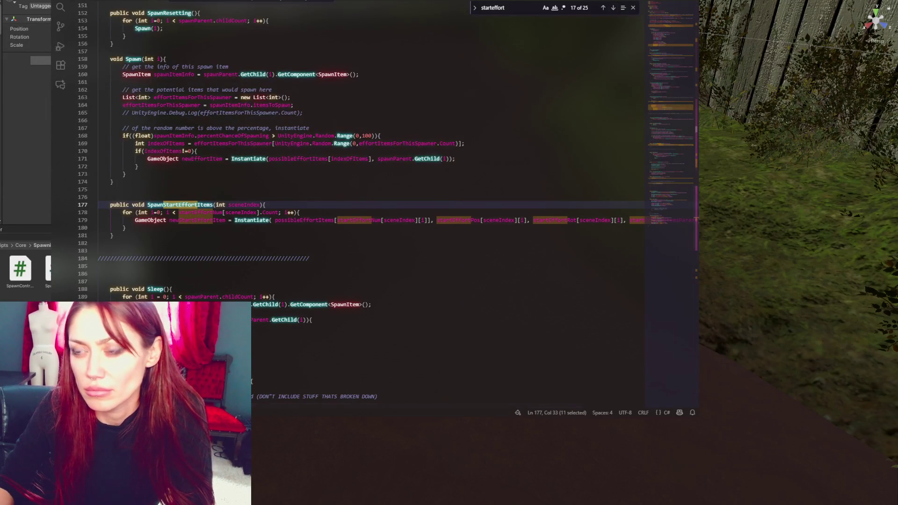
click(27, 3)
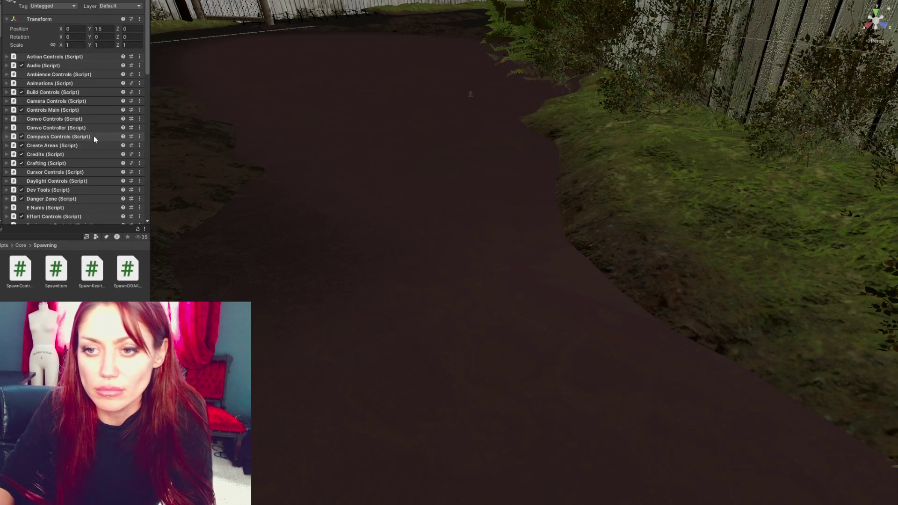
scroll(85, 141, down, 15)
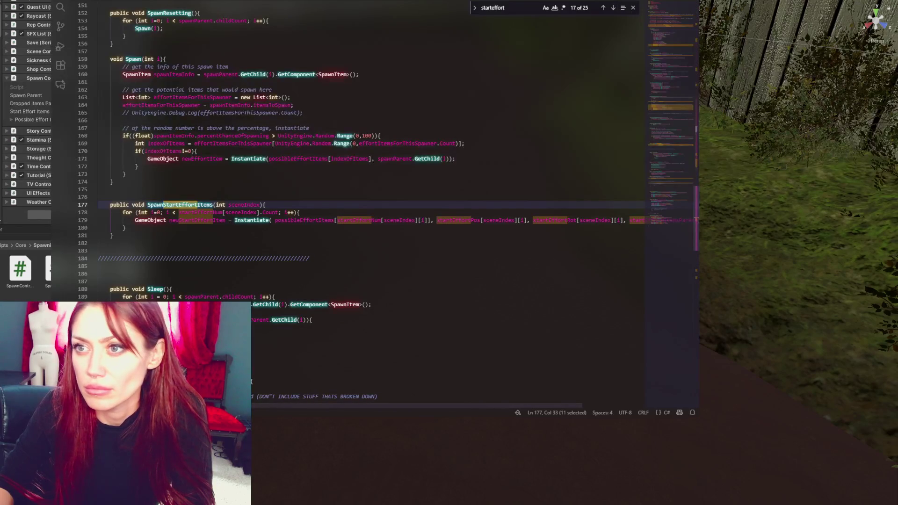
click(211, 1)
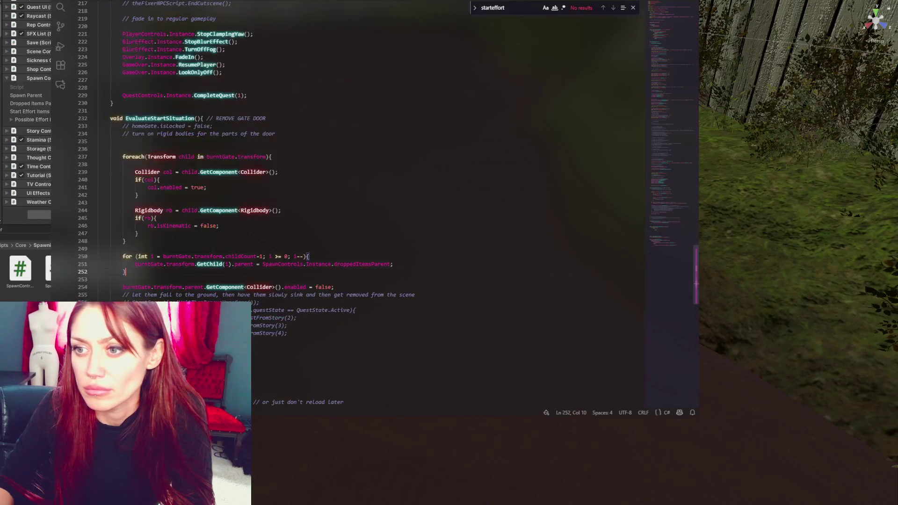
Duplicate the gate-piece reparenting line, comment out the original, and retarget the copy to startEffortItemsParent
click(404, 270)
click(404, 265)
key(shift+Home)
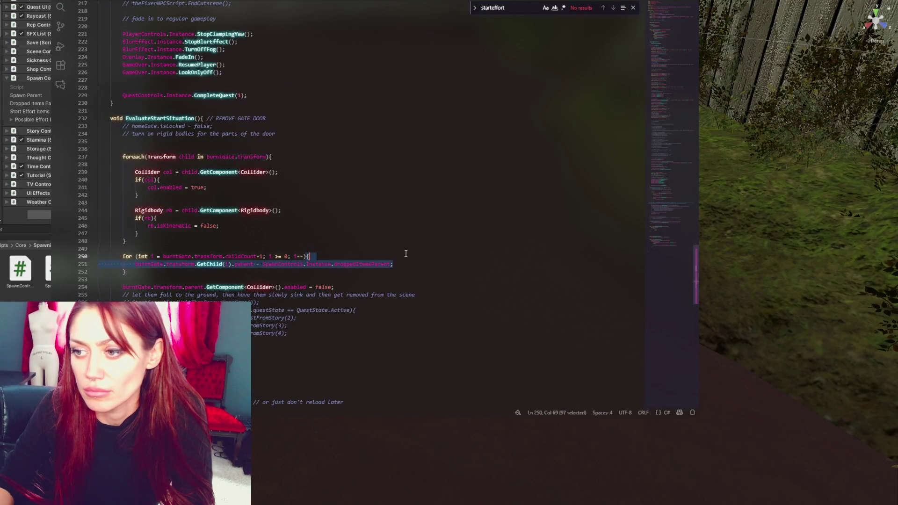
key(End)
key(shift+alt+Up)
key(ctrl+slash)
double_click(380, 272)
text(startEff)
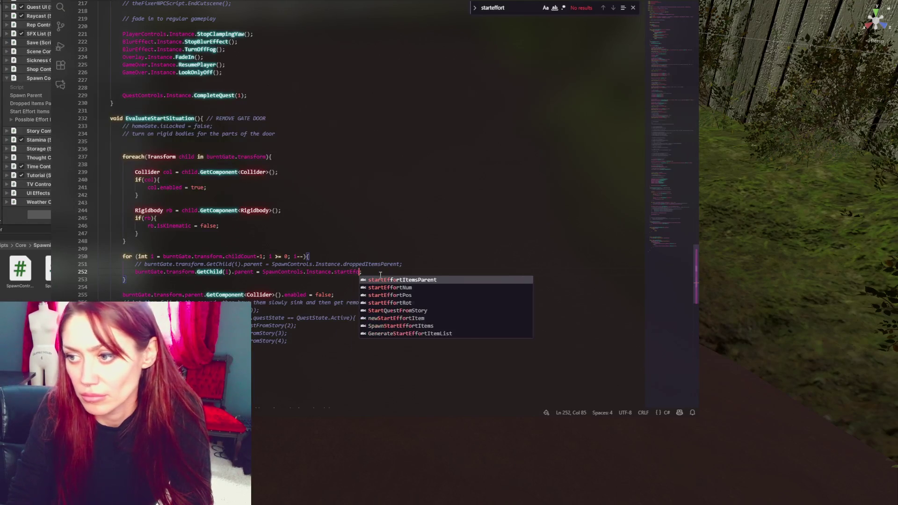
key(Tab)
key(alt+Tab)
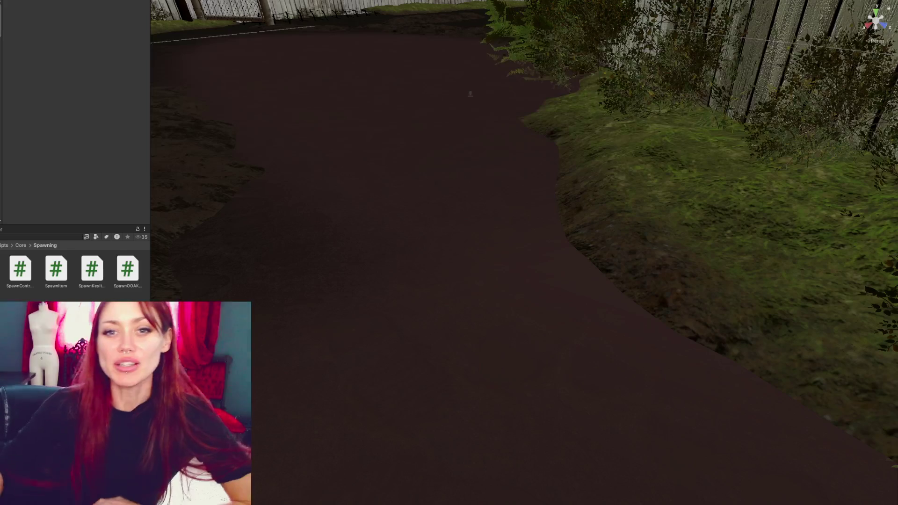
Open the Scenes folder and save the modified scene
click(4, 245)
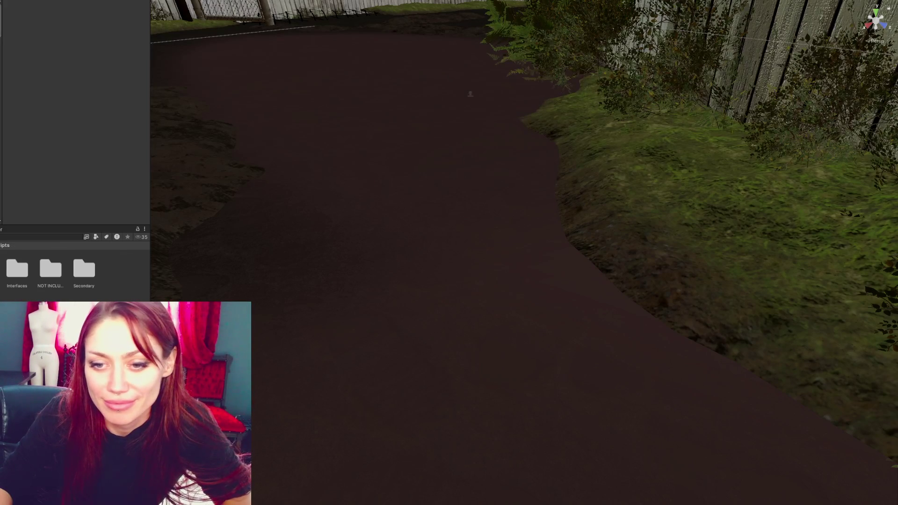
click(1, 262)
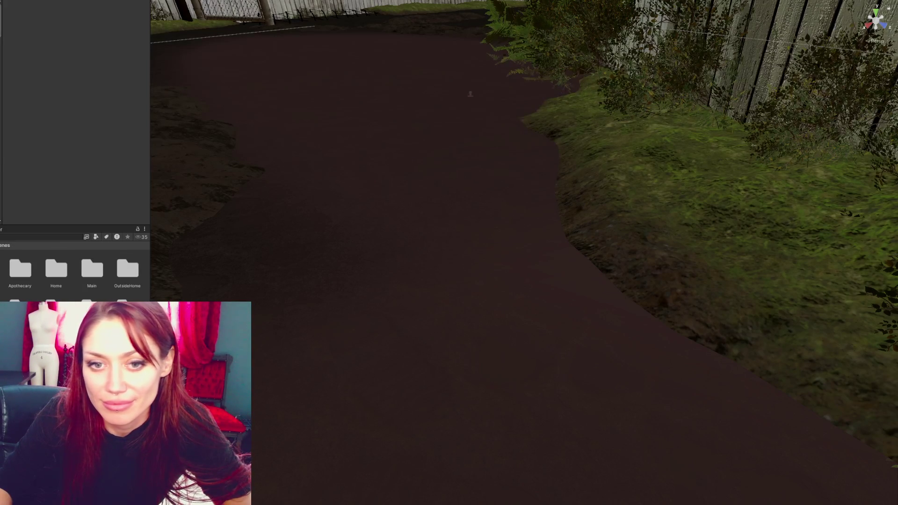
click(365, 255)
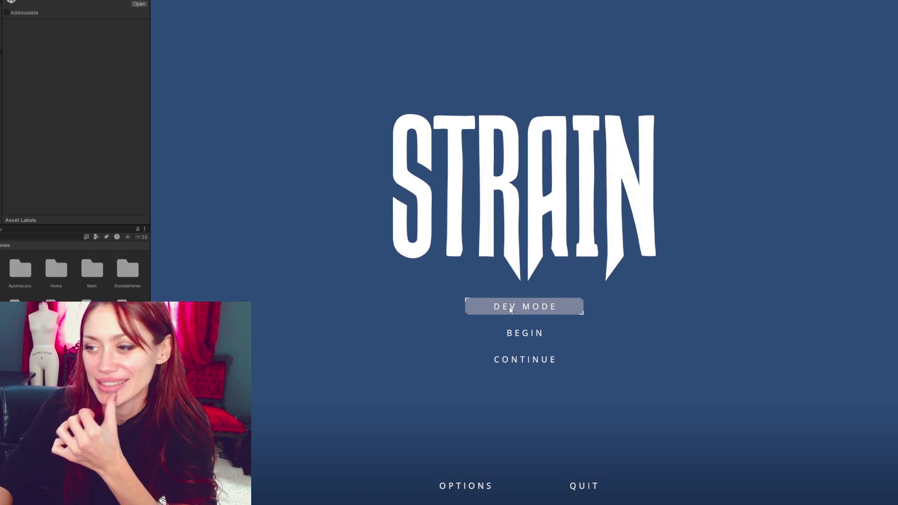
Begin a new game, walk to the berry bush, and pick and eat the berries
click(518, 339)
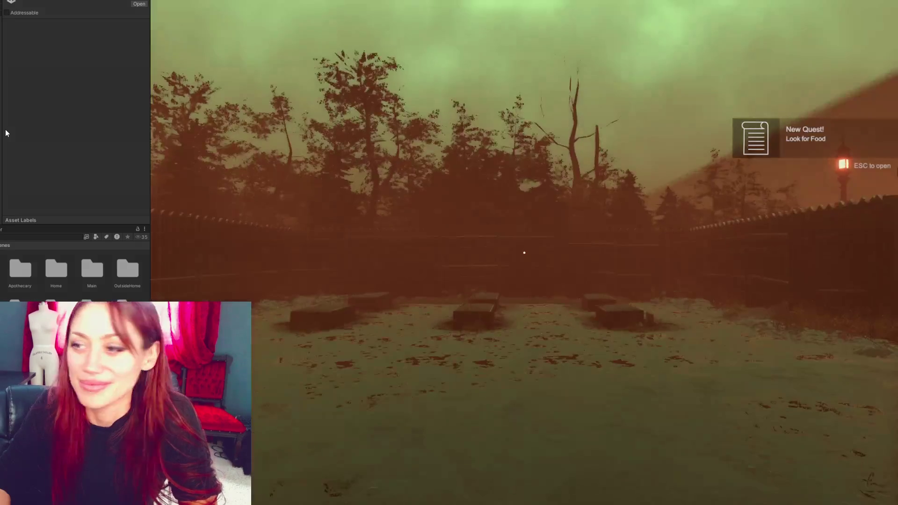
key(w)
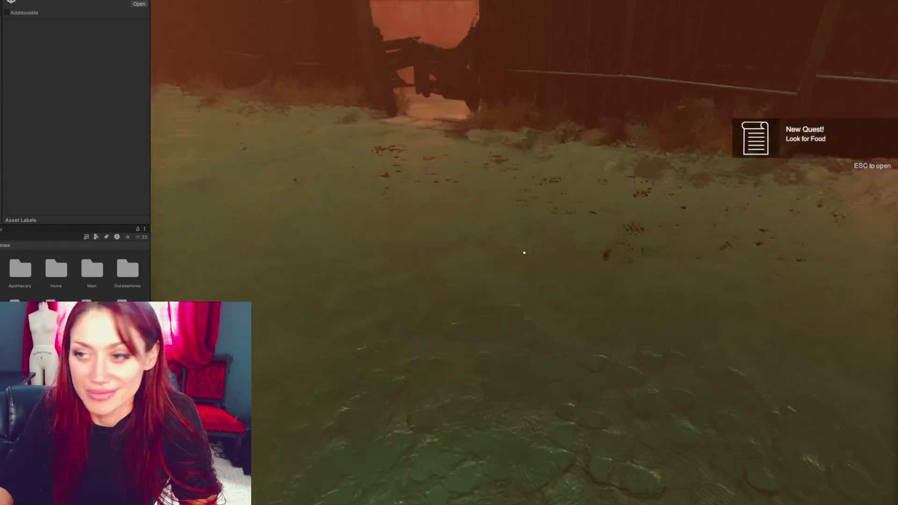
key(w)
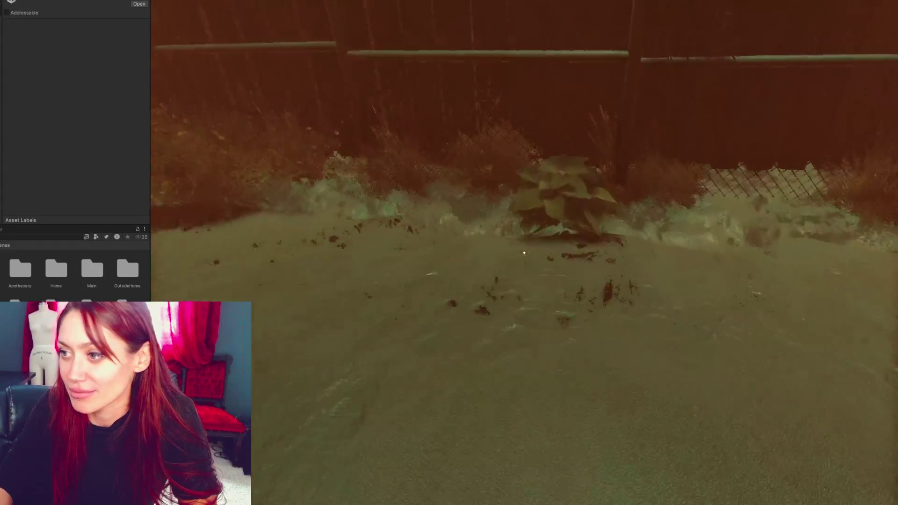
key(e)
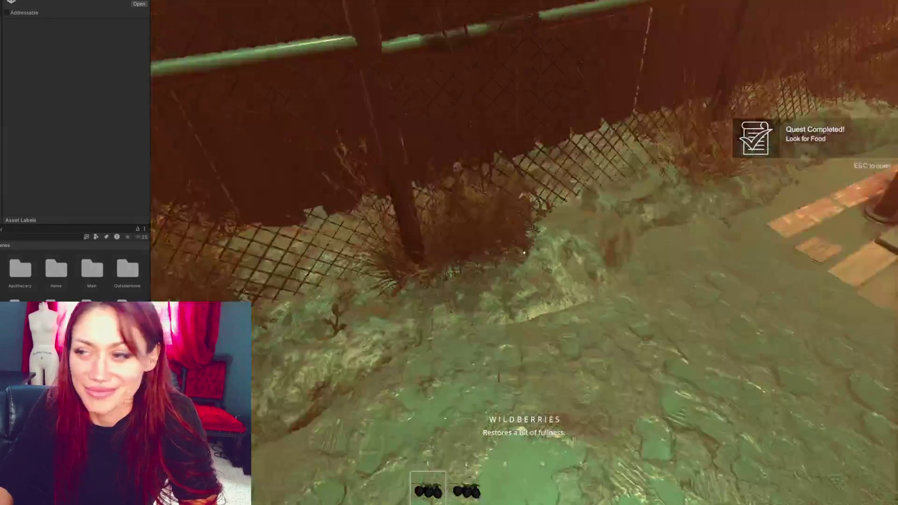
click(524, 252)
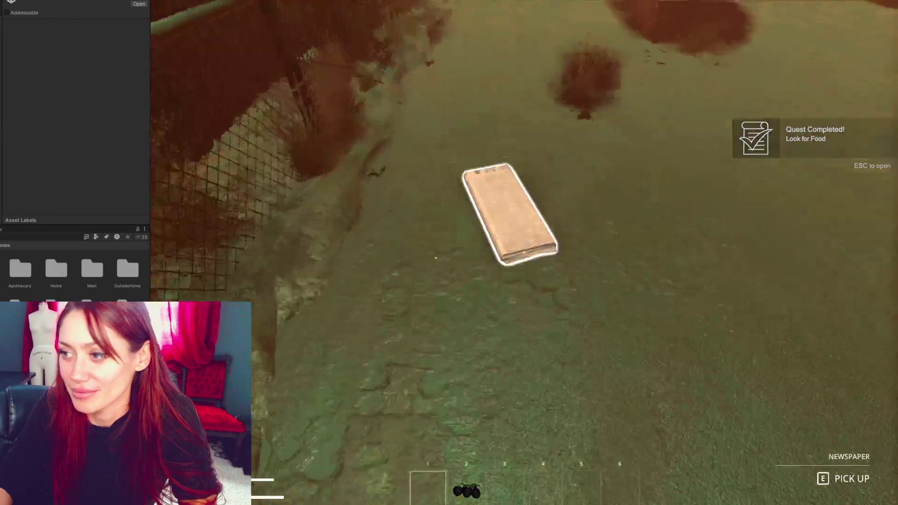
Pick up the newspaper and open the menu's build options
key(e)
key(Escape)
click(702, 52)
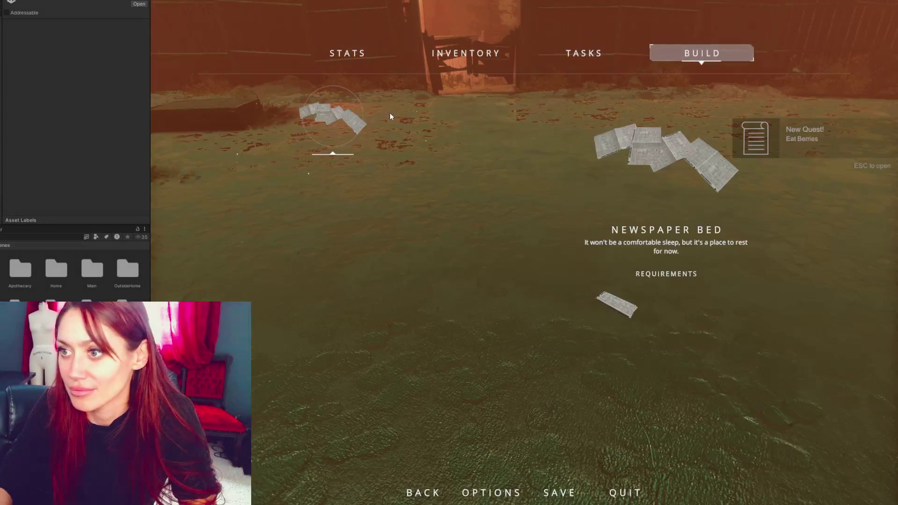
Build the Newspaper Bed and walk up to the yard gate
click(355, 119)
key(e)
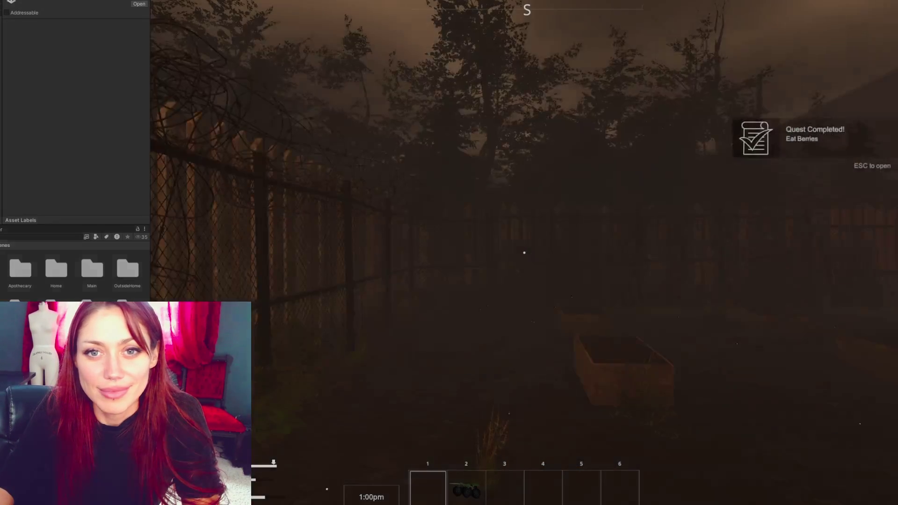
key(w)
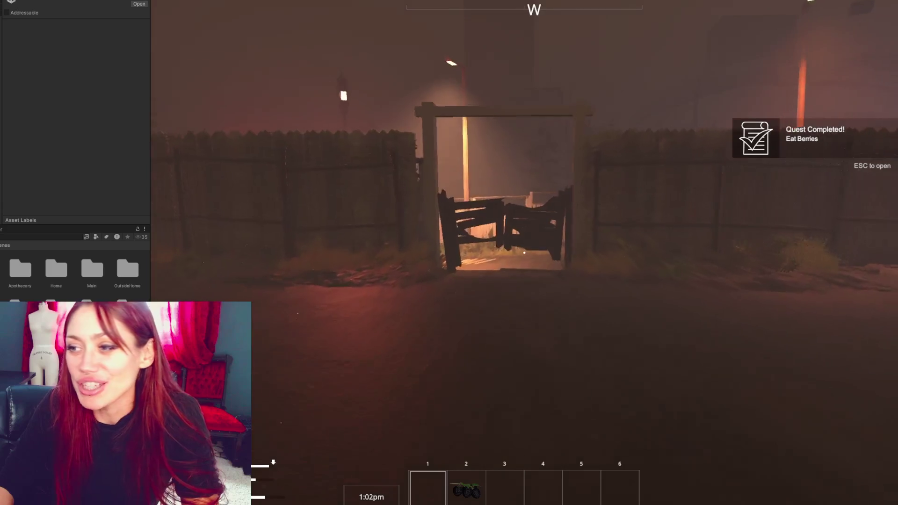
key(w)
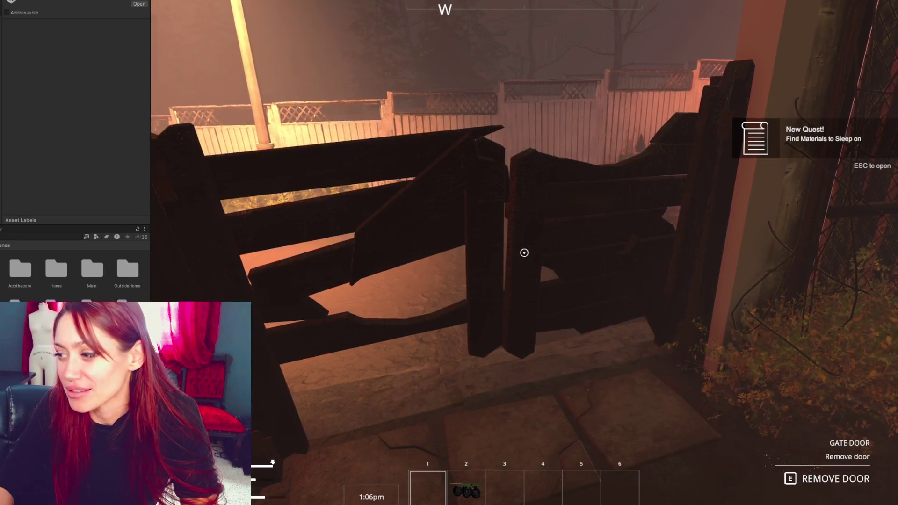
Walk onto the newspaper bed, pick the plant by the fence, and drop the wildberries
mouse_move(524, 253)
key(w)
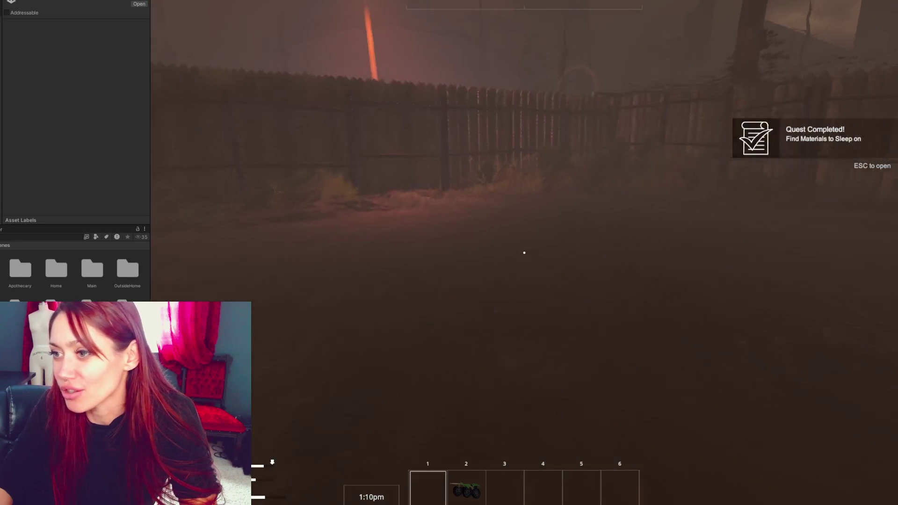
key(2)
key(Escape)
key(Escape)
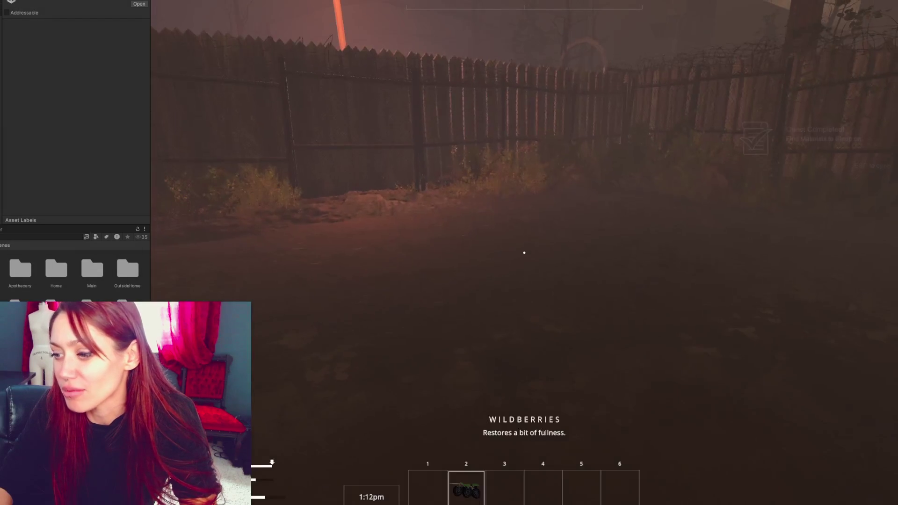
key(w)
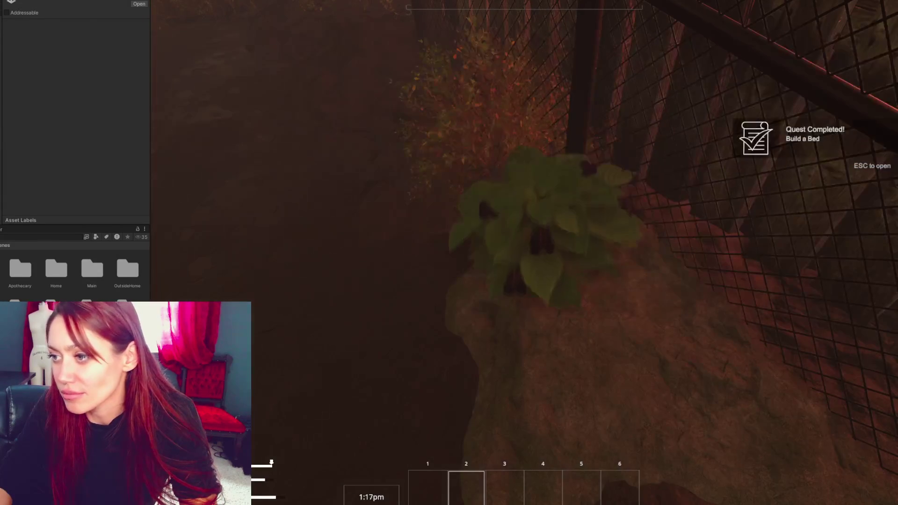
key(e)
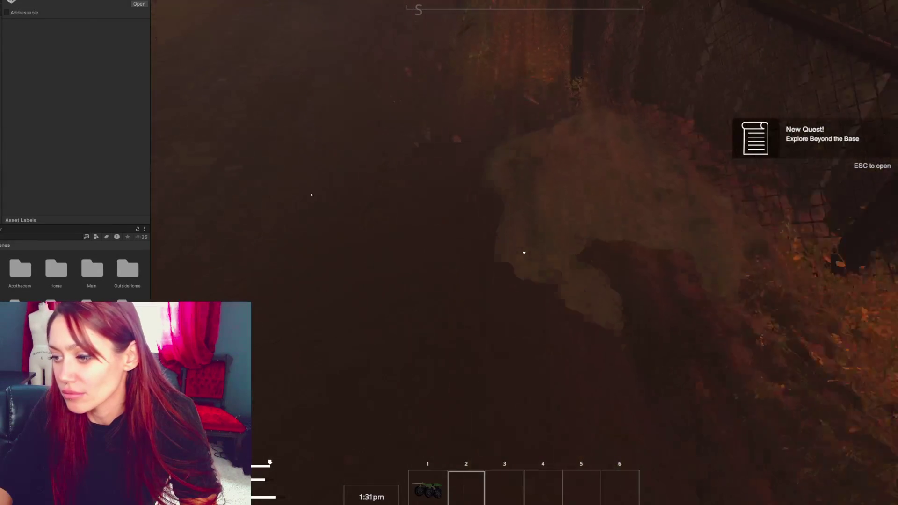
key(1)
mouse_move(524, 253)
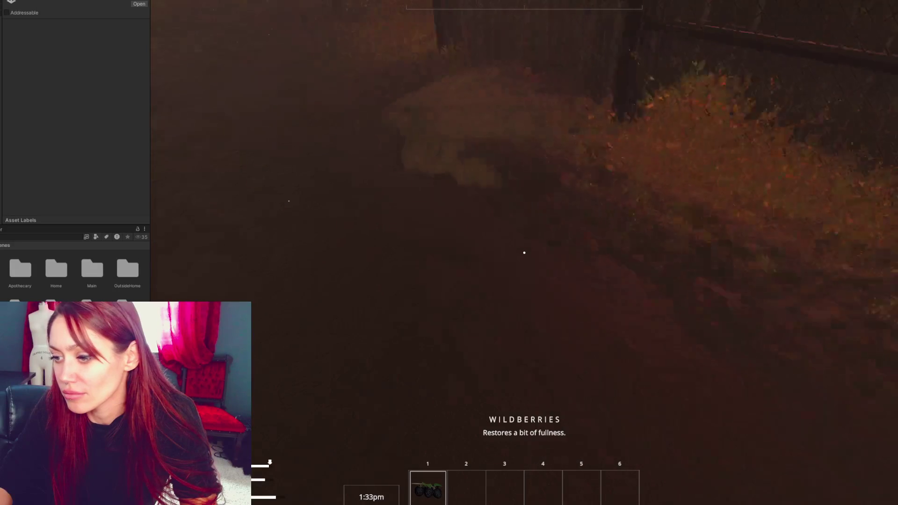
key(q)
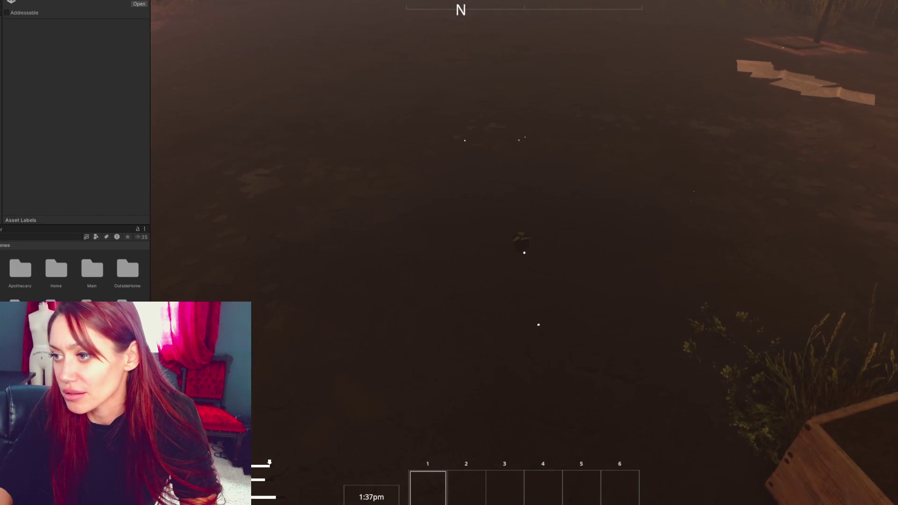
Walk through the wooden gate past the EXIT sign to the chain-link gate and use it
key(w)
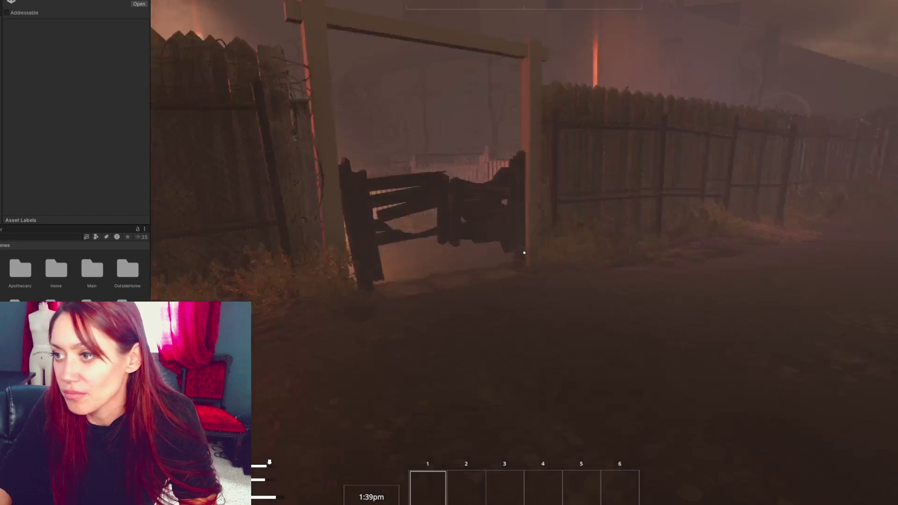
key(w)
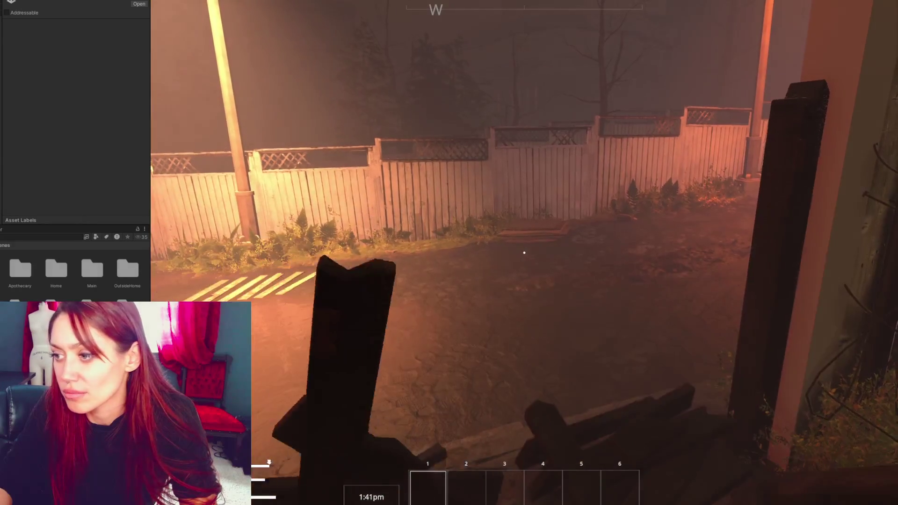
key(w)
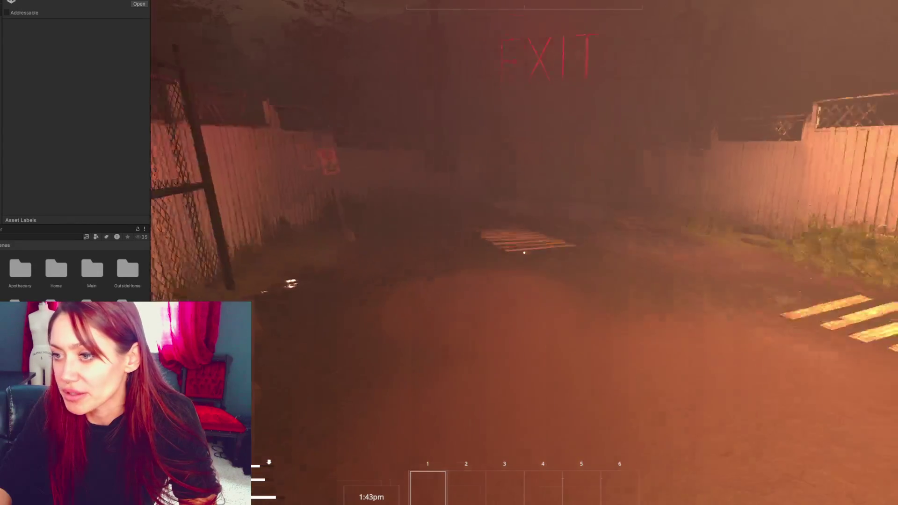
key(w)
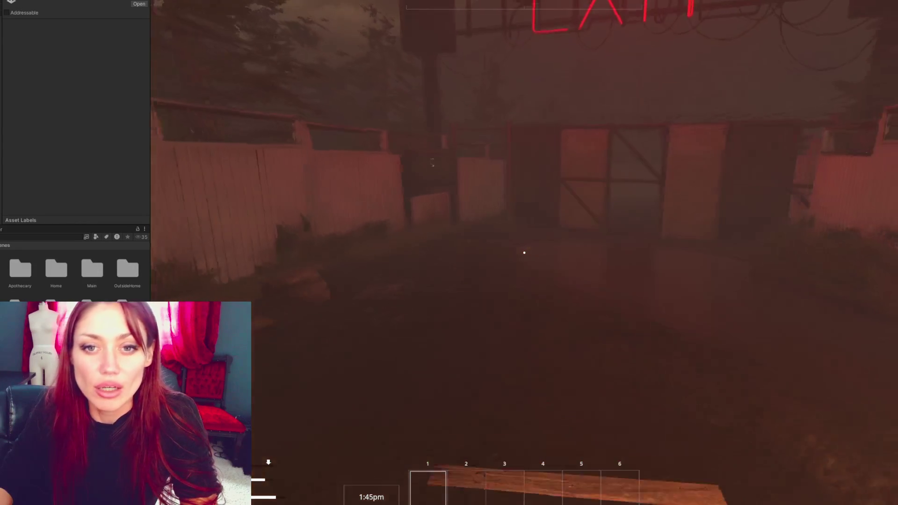
key(w)
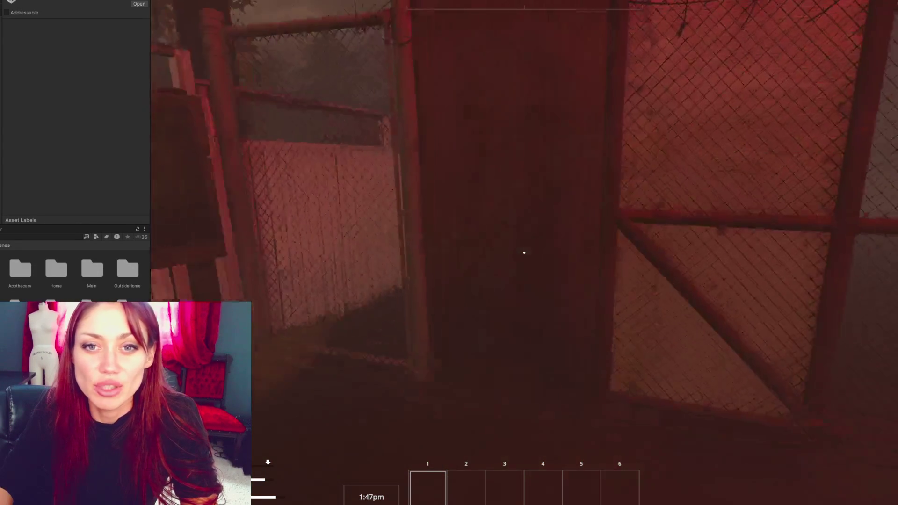
key(e)
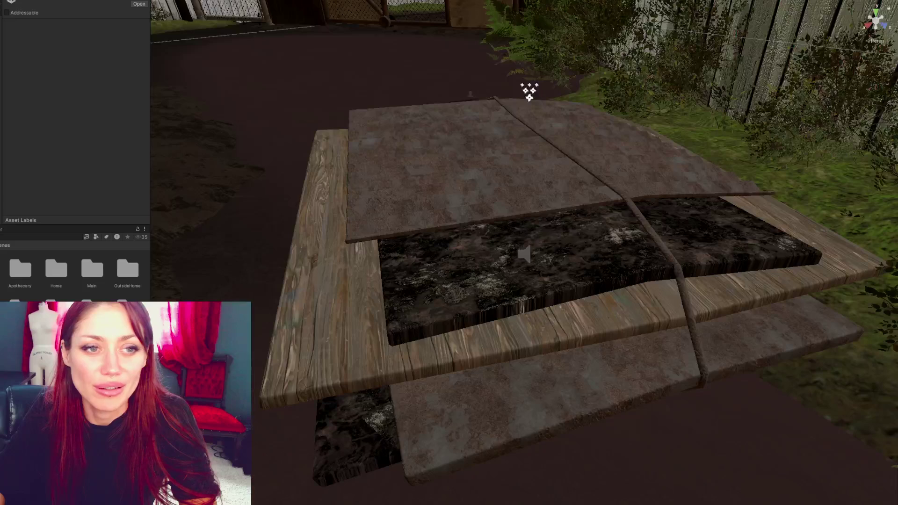
Orbit the Scene view over the fence and dirt yard and select a burnt gate piece
scroll(490, 117, down, 5)
scroll(494, 117, down, 8)
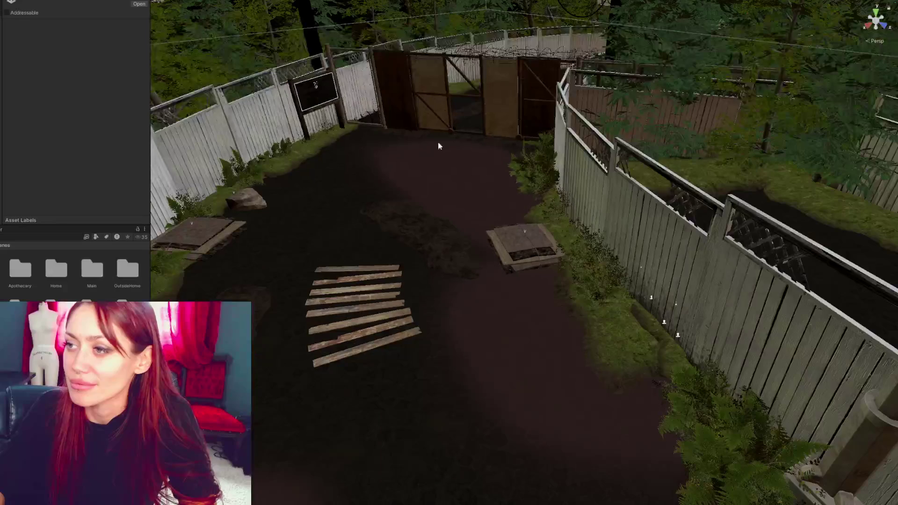
mouse_move(438, 141)
mouse_down()
mouse_move(863, 195)
mouse_move(309, 133)
mouse_move(313, 123)
mouse_move(105, 108)
mouse_up()
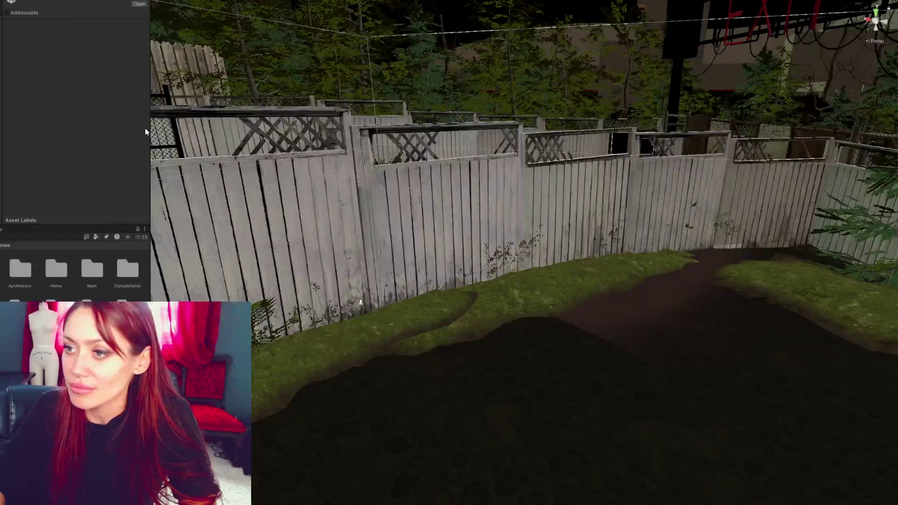
mouse_move(416, 198)
mouse_down()
mouse_move(358, 163)
mouse_move(694, 224)
mouse_move(825, 143)
mouse_move(511, 148)
mouse_up()
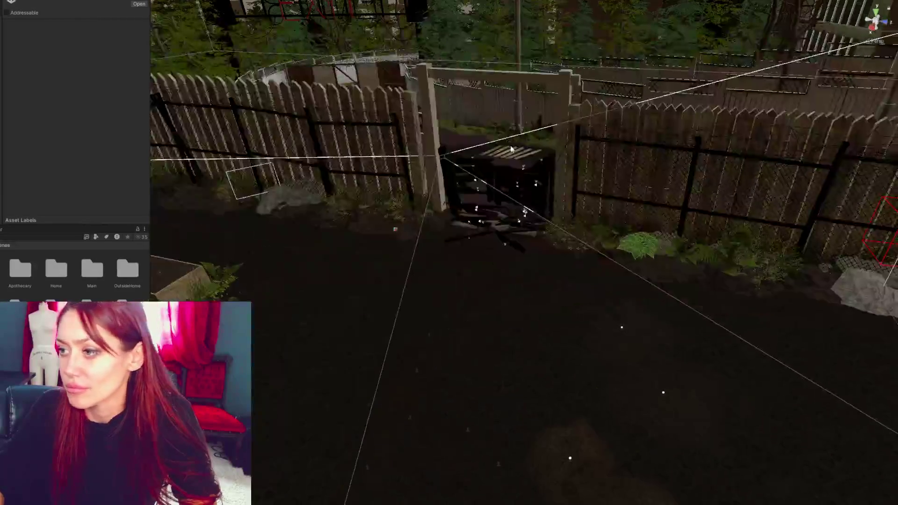
click(526, 194)
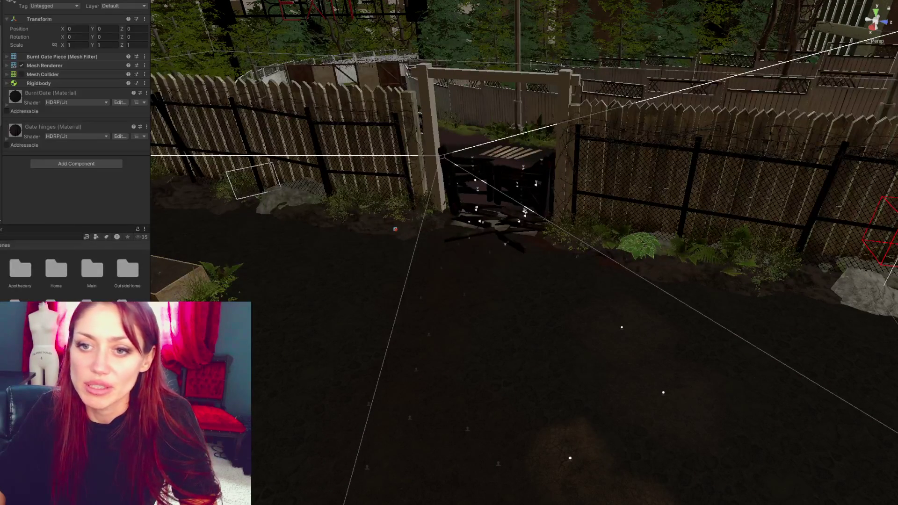
Select the Gate Door to inspect its 'Remove door' Story Item, then bring the browser forward
click(525, 212)
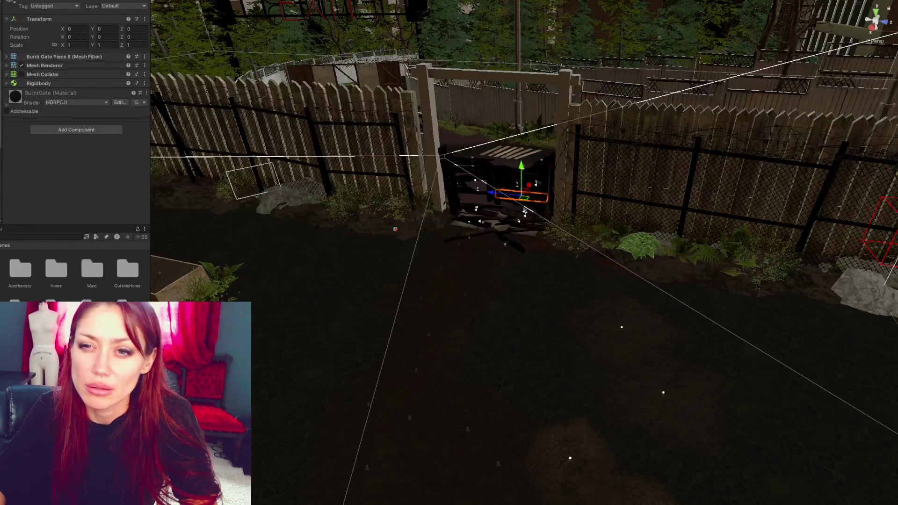
click(525, 212)
click(525, 211)
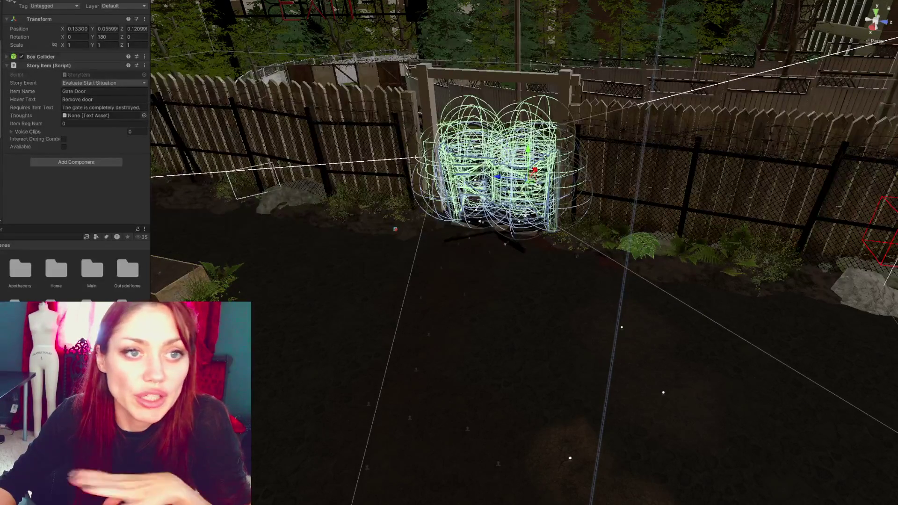
key(alt+Tab)
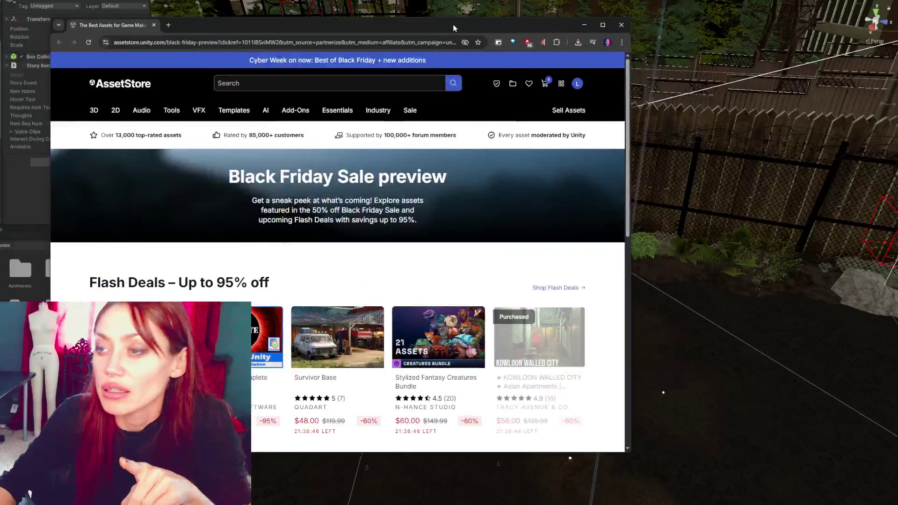
Maximise the Asset Store browser and scroll through the Black Friday Flash Deals section
click(615, 32)
scroll(862, 227, down, 2)
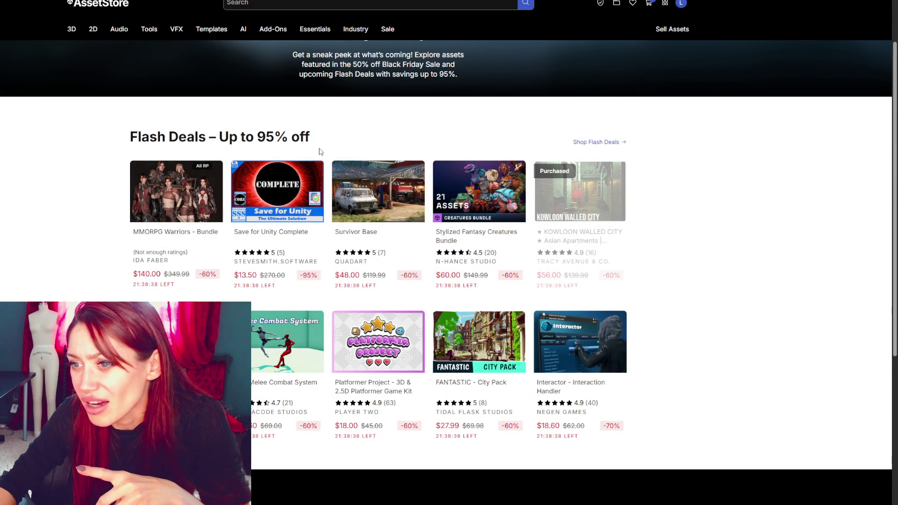
right_click(281, 189)
key(Escape)
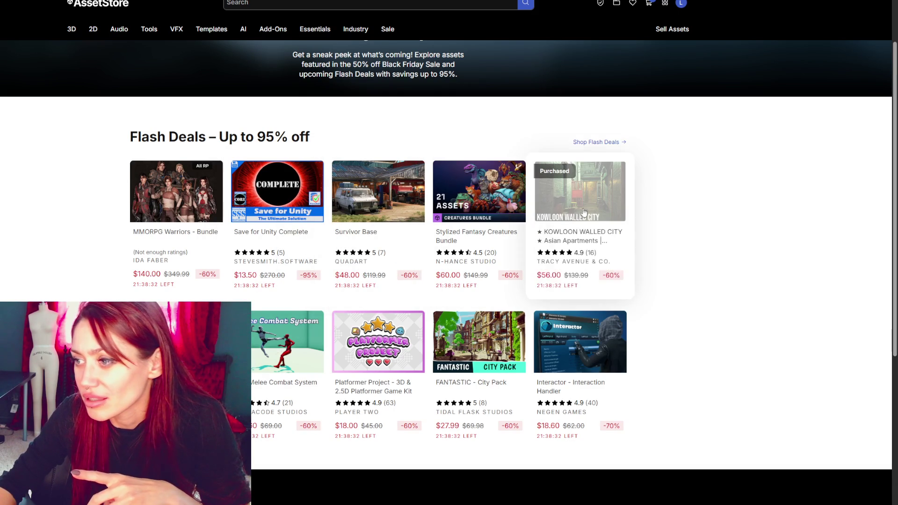
scroll(585, 208, down, 2)
scroll(712, 221, up, 1)
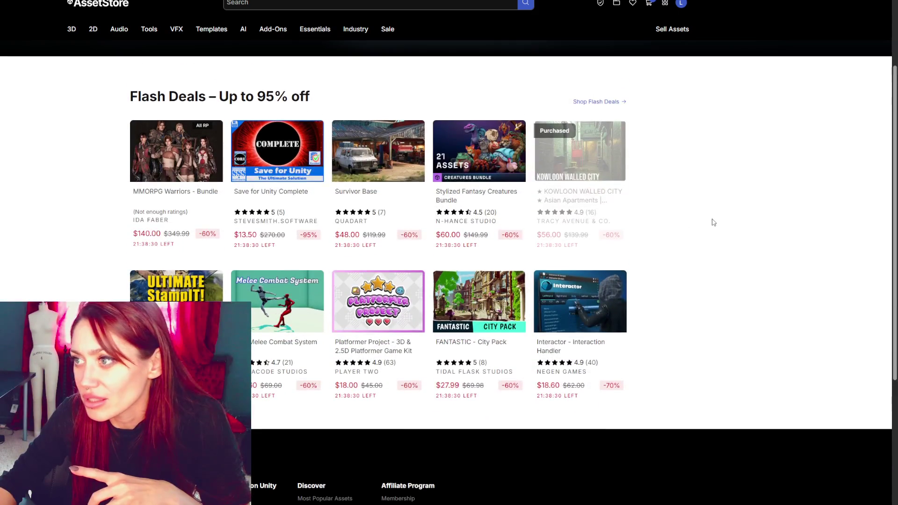
Open the full Flash Deals listing and scroll down to the Kowloon Walled City card
click(596, 102)
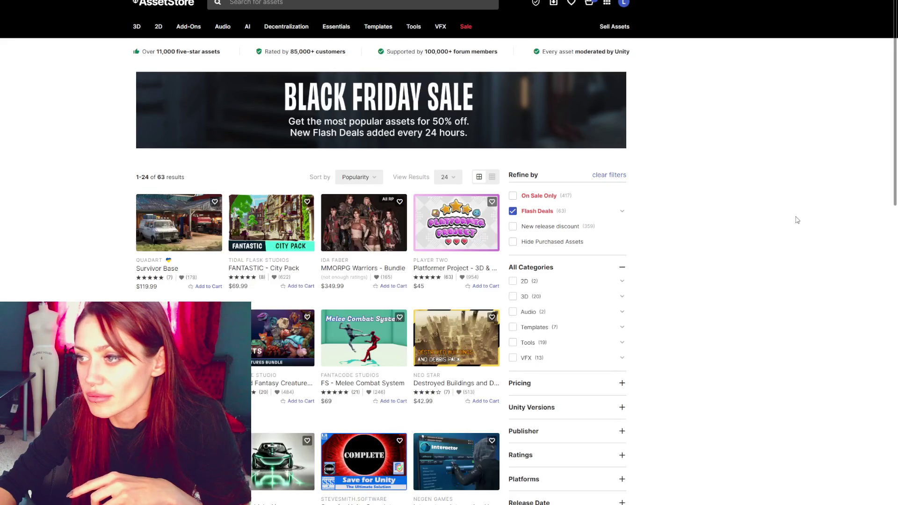
scroll(797, 220, down, 2)
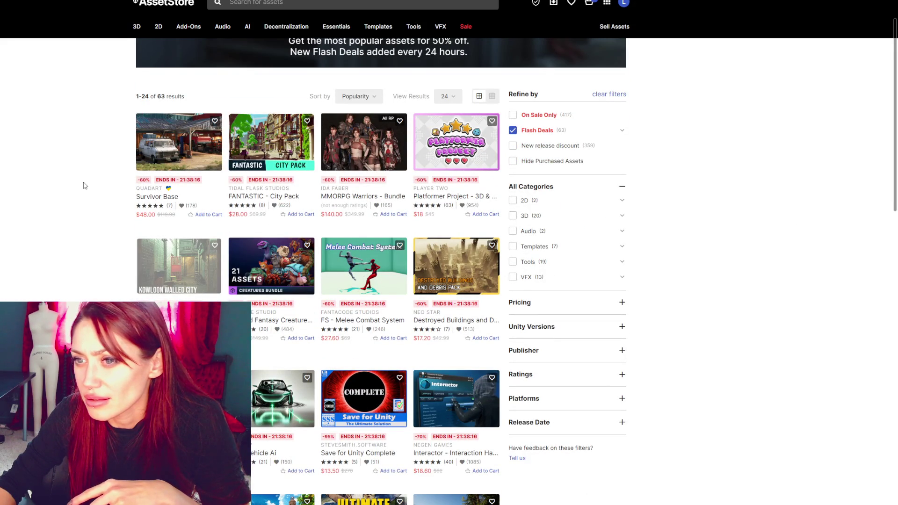
scroll(85, 185, down, 1)
right_click(215, 221)
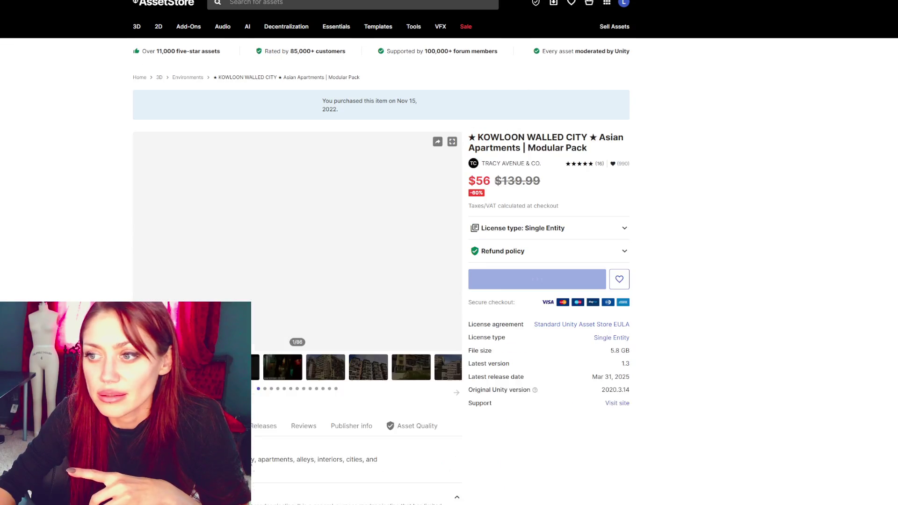
Browse the Kowloon Walled City gallery, screenshots 4 through 8, and page the thumbnail strip
click(291, 379)
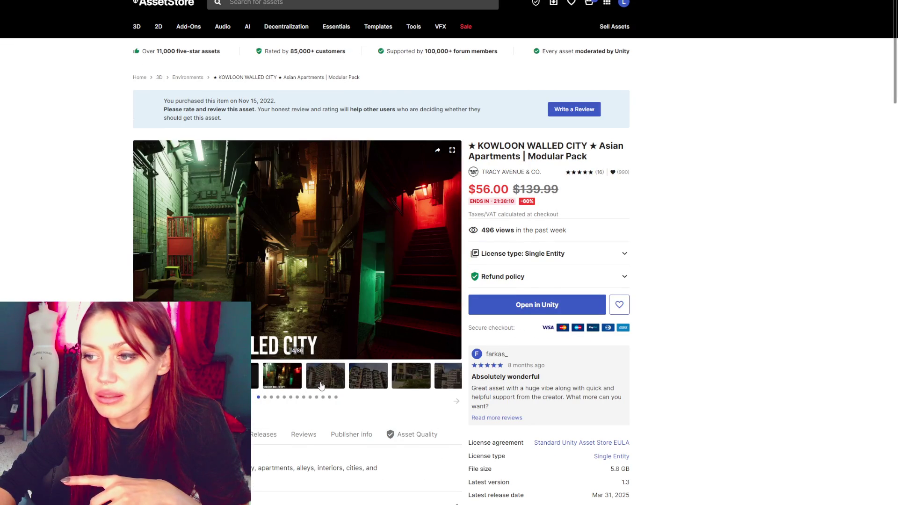
click(321, 384)
scroll(323, 370, down, 2)
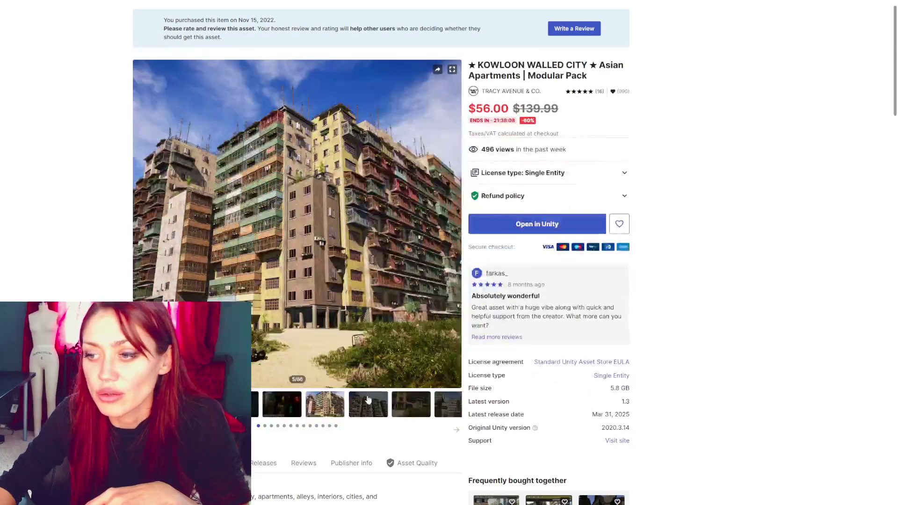
click(373, 405)
click(404, 307)
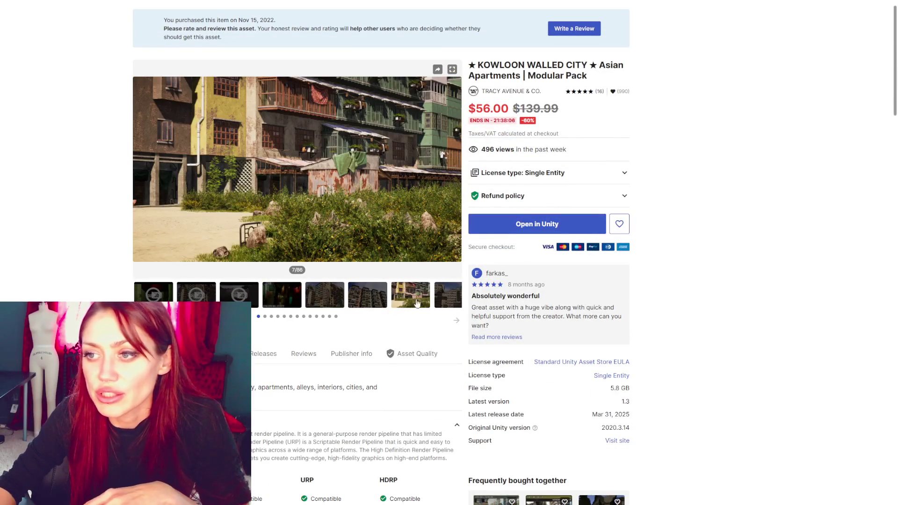
click(442, 301)
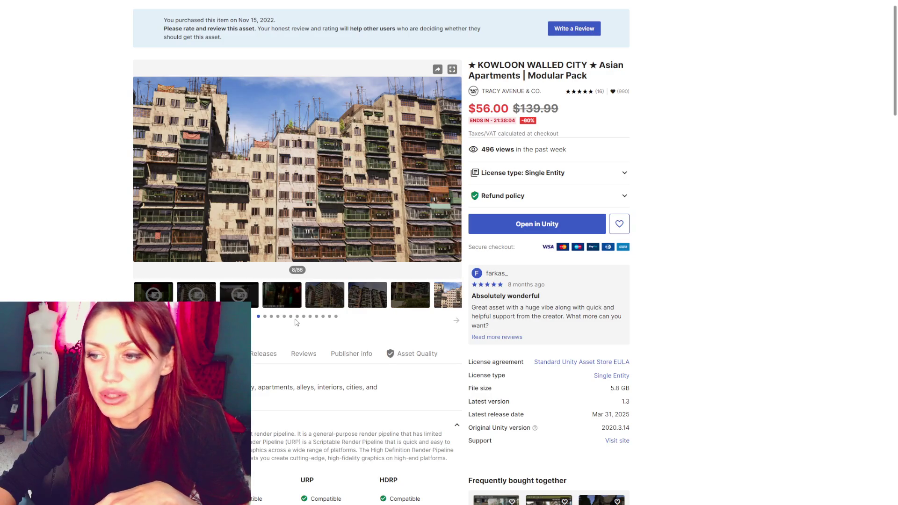
click(271, 317)
click(284, 316)
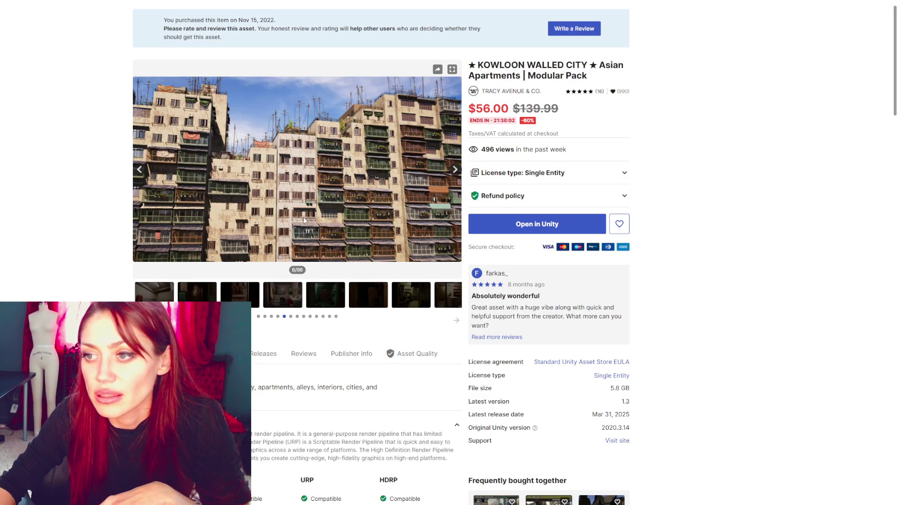
click(456, 173)
click(456, 173)
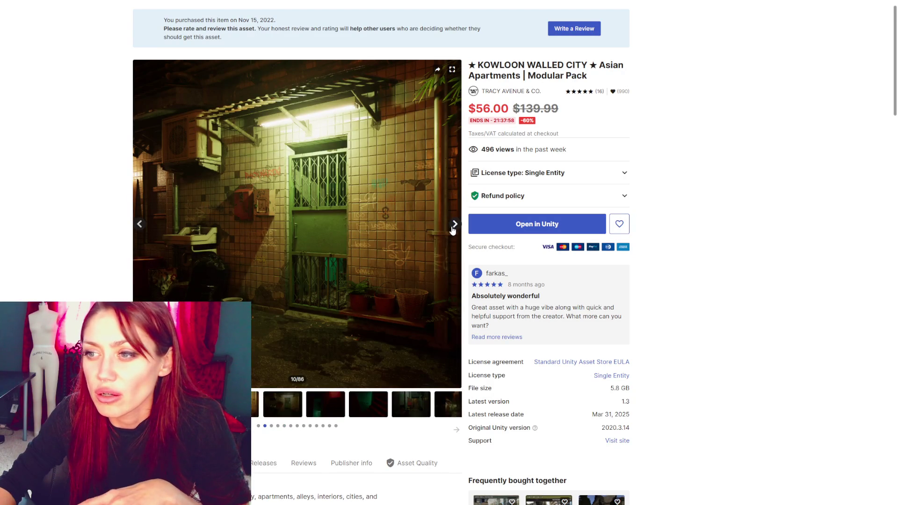
Step through the later Kowloon screenshots, including the green and warm-lit alley images
click(453, 226)
click(453, 173)
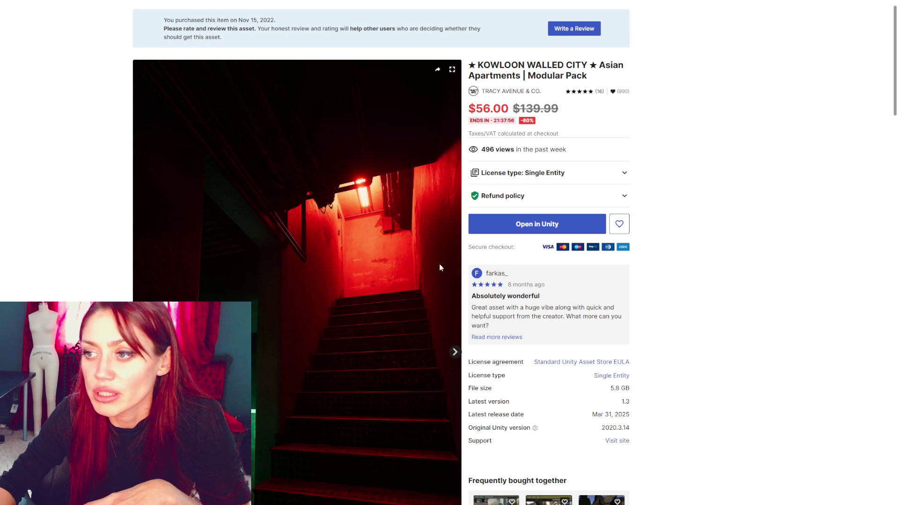
click(453, 352)
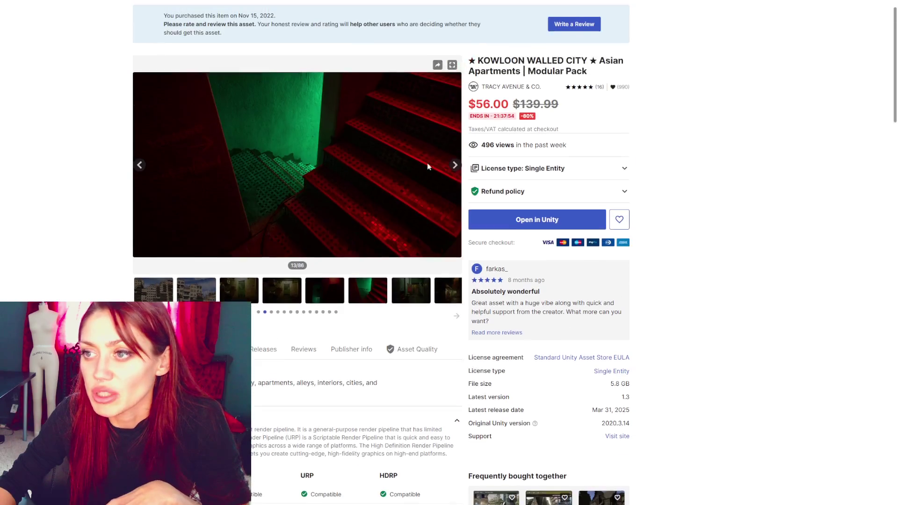
click(457, 172)
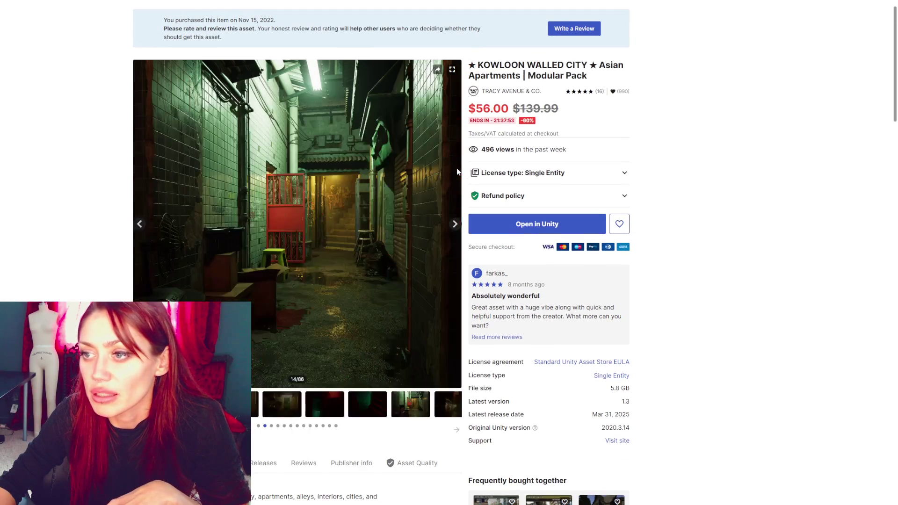
click(458, 232)
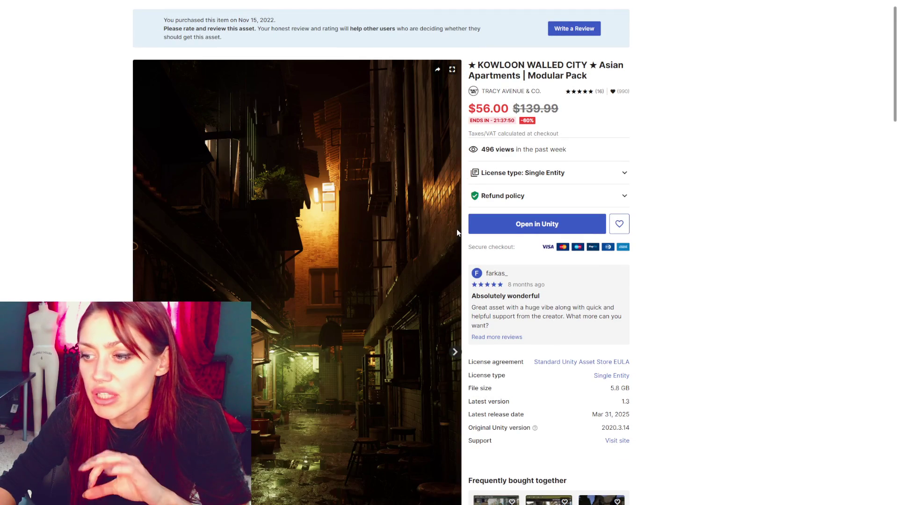
scroll(283, 167, down, 5)
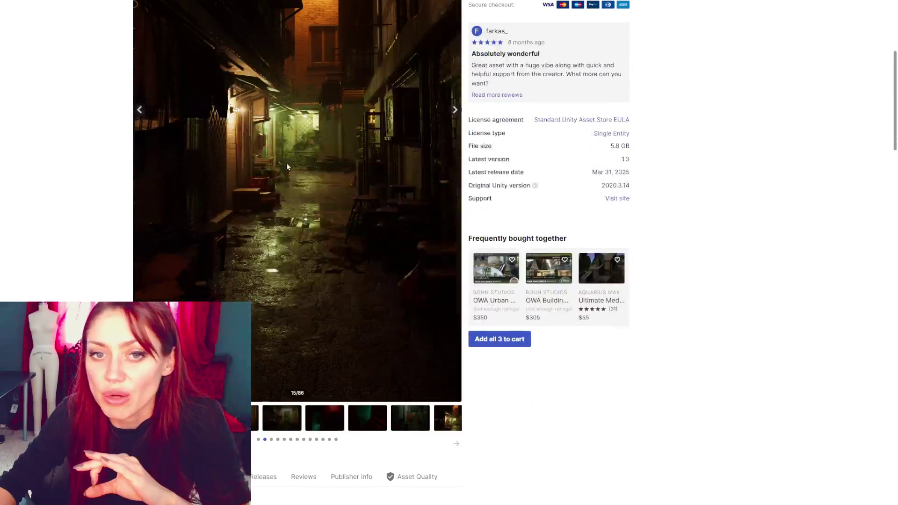
click(418, 421)
scroll(414, 248, up, 2)
scroll(415, 248, up, 1)
click(336, 319)
scroll(362, 328, down, 1)
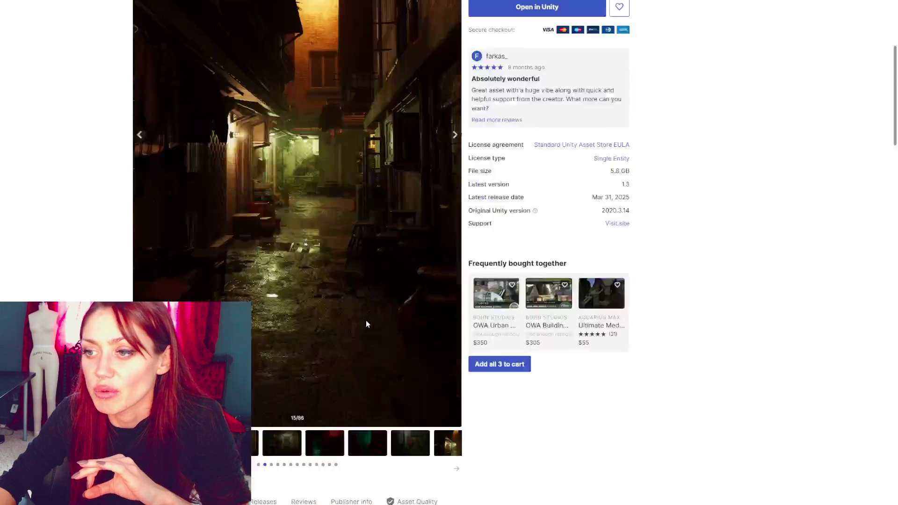
scroll(456, 233, up, 3)
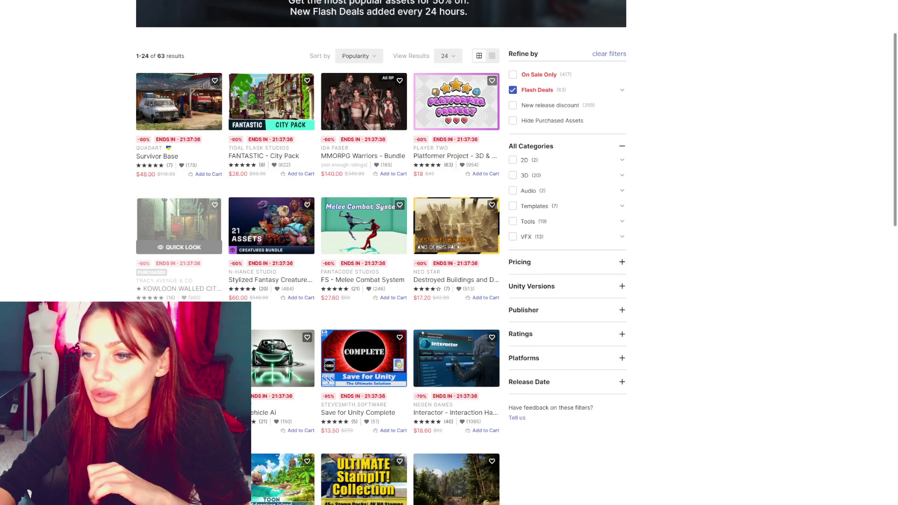
click(178, 289)
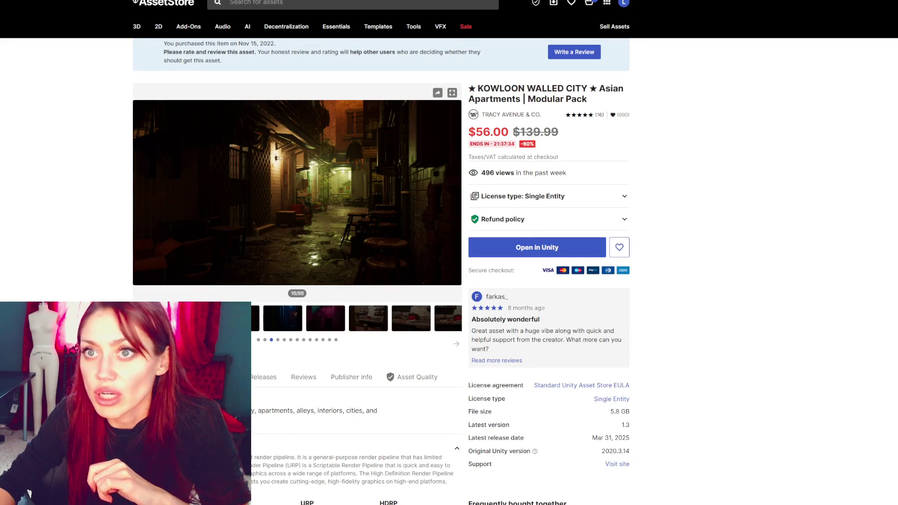
Return to Flash Deals and open Save for Unity Complete, 95% off at $13.50
key(alt+Left)
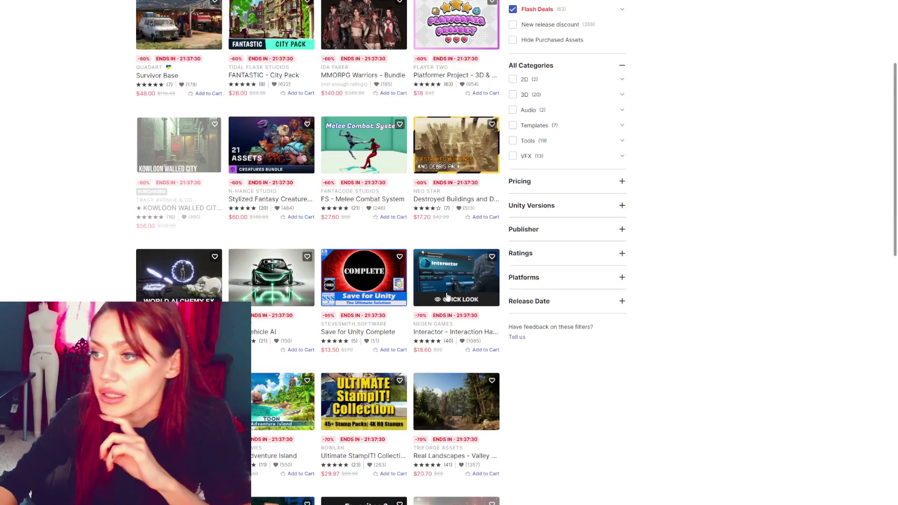
scroll(488, 289, down, 2)
scroll(488, 289, down, 1)
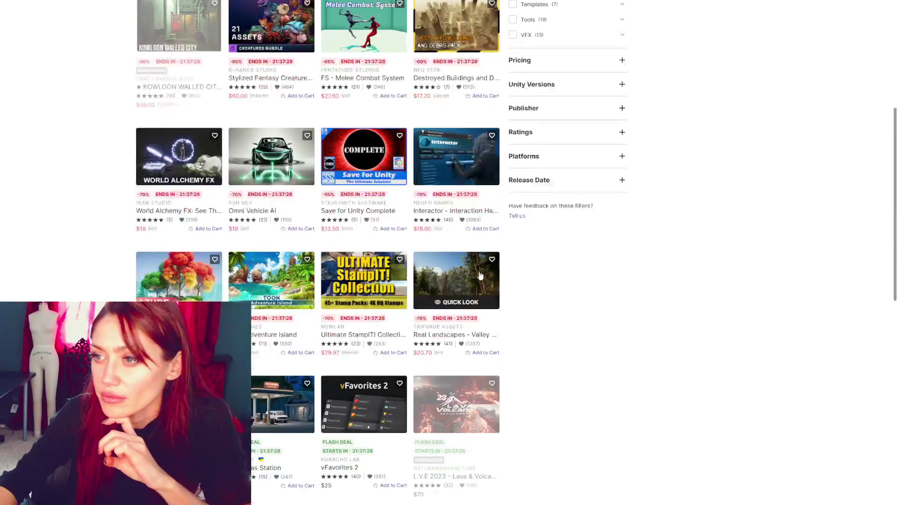
click(348, 226)
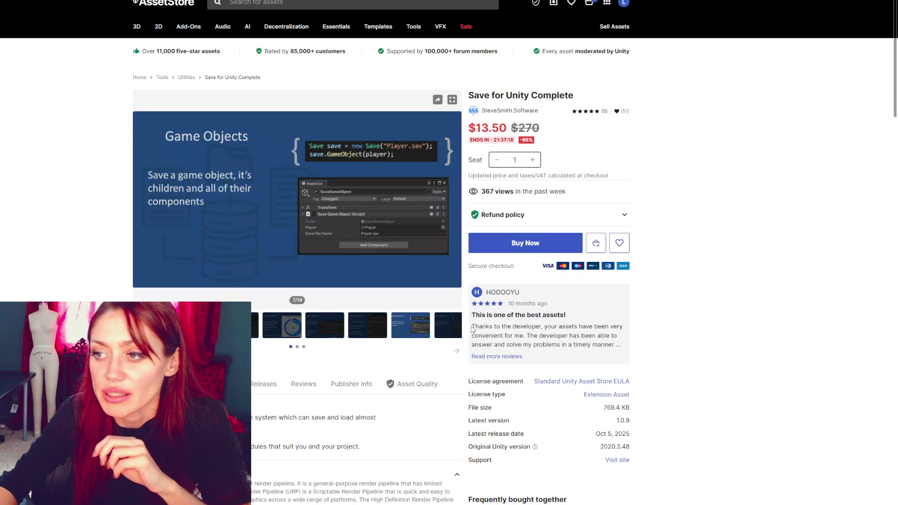
Go back to the sale grid and open Interactor - Interaction Handler ($18.60, 70% off)
click(456, 351)
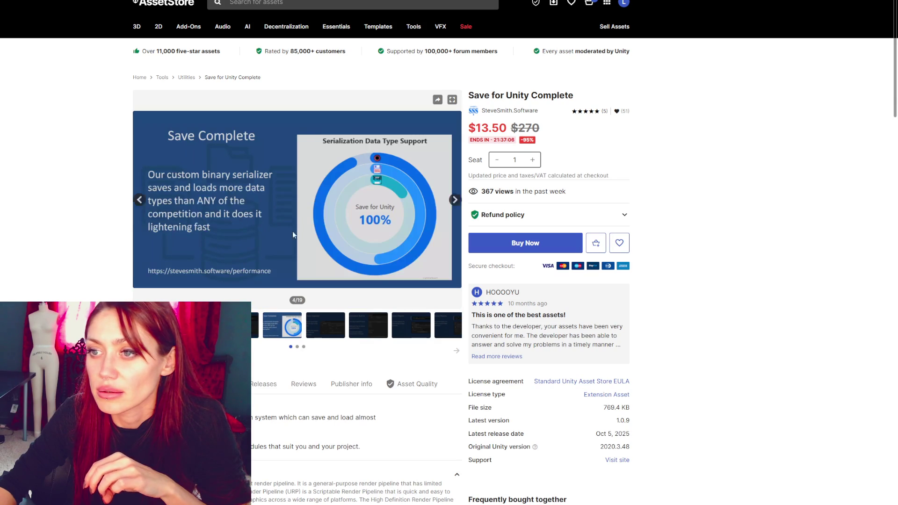
key(alt+Left)
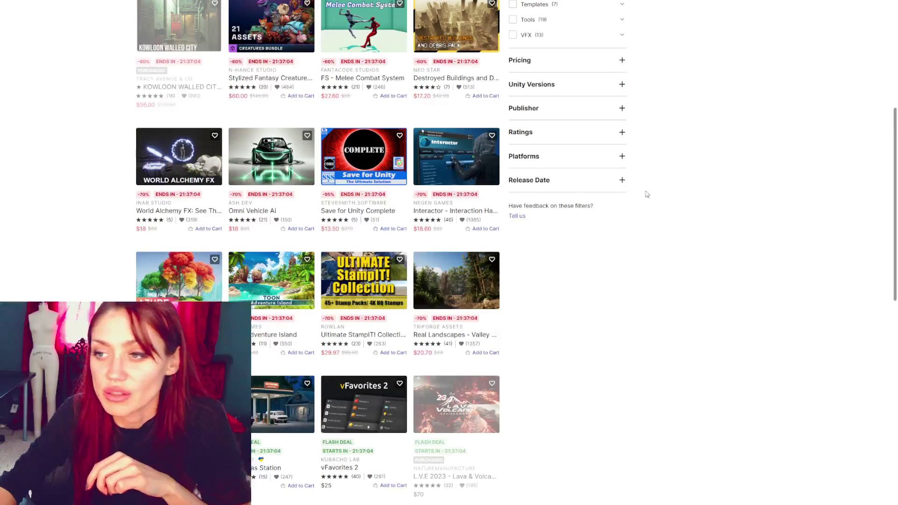
scroll(518, 223, down, 1)
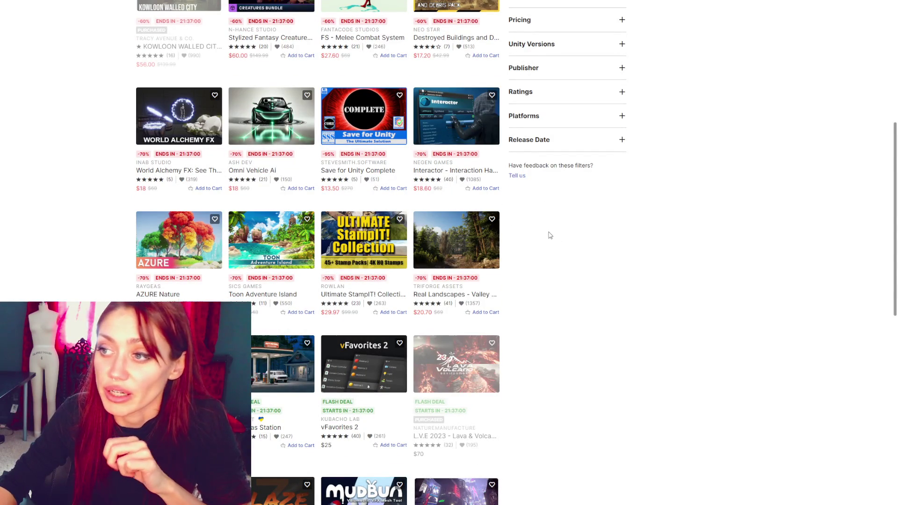
right_click(431, 107)
click(216, 72)
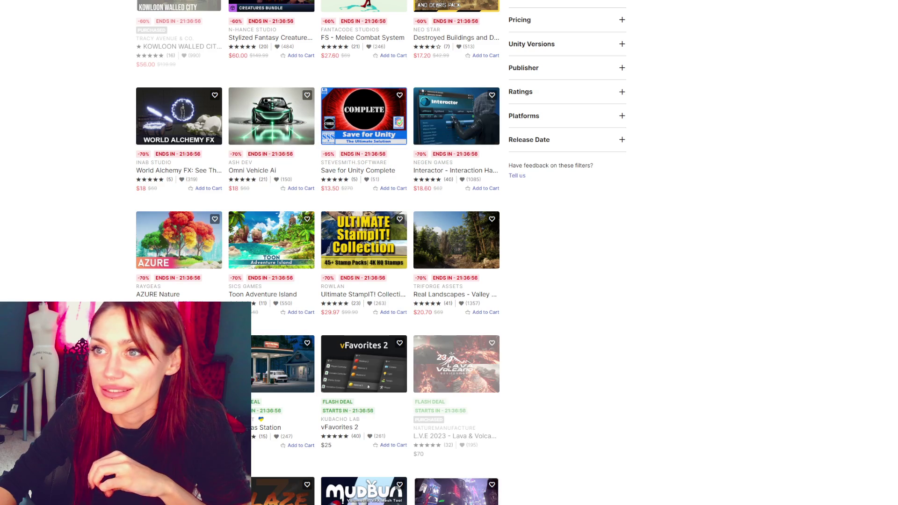
click(381, 257)
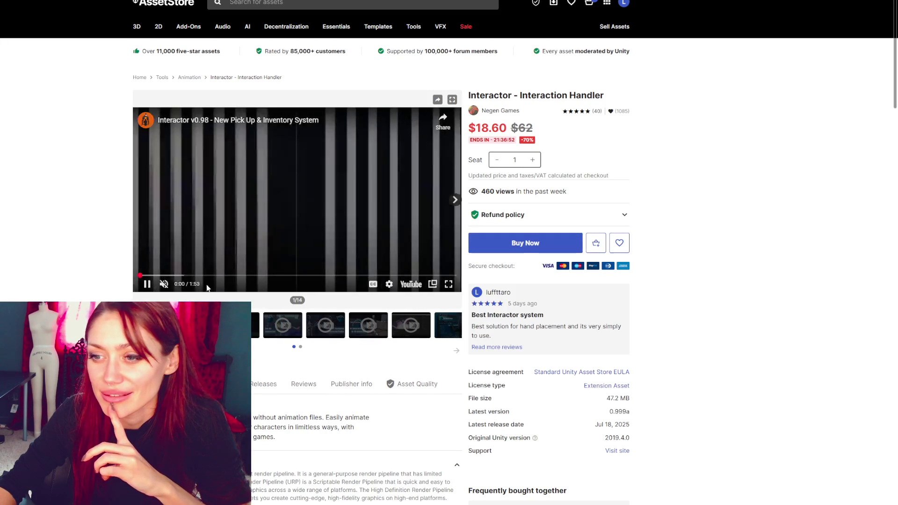
click(448, 336)
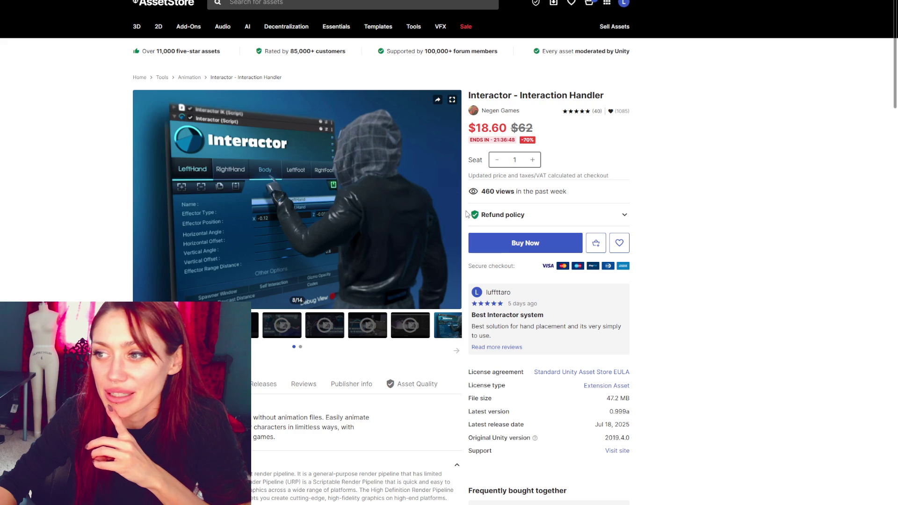
Browse Interactor gallery images such as Gizmos Everywhere, Save Gestures One Time and Use Handles to Edit
click(454, 200)
scroll(399, 215, down, 4)
mouse_move(185, 218)
mouse_down()
mouse_move(367, 215)
mouse_move(195, 216)
mouse_move(185, 227)
mouse_move(340, 228)
mouse_up()
scroll(358, 230, up, 4)
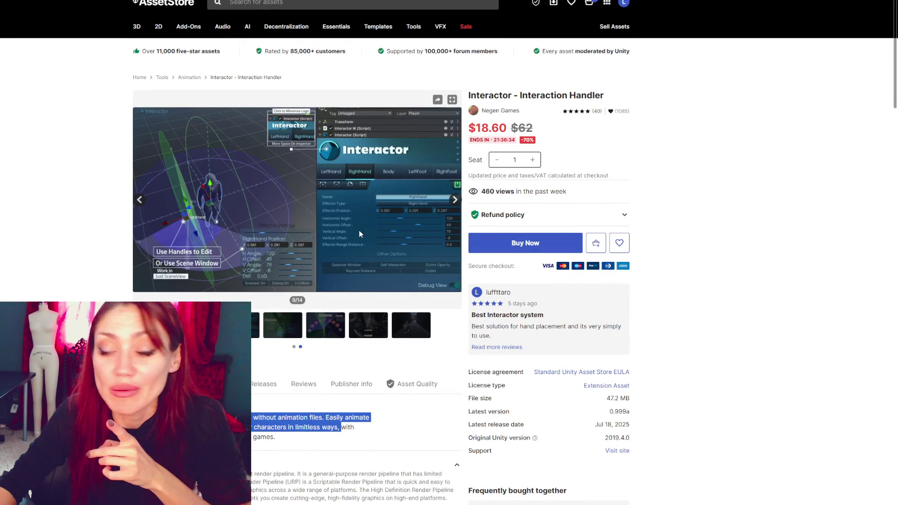
click(406, 320)
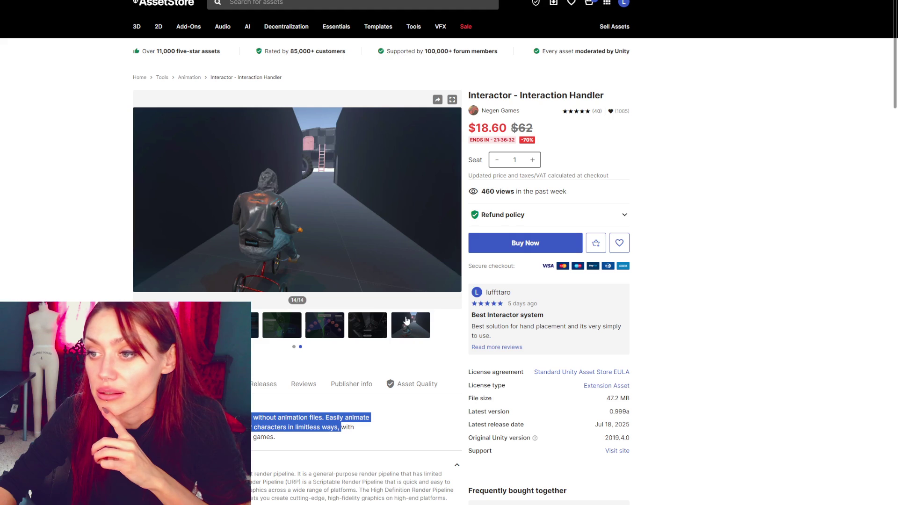
click(382, 326)
click(320, 326)
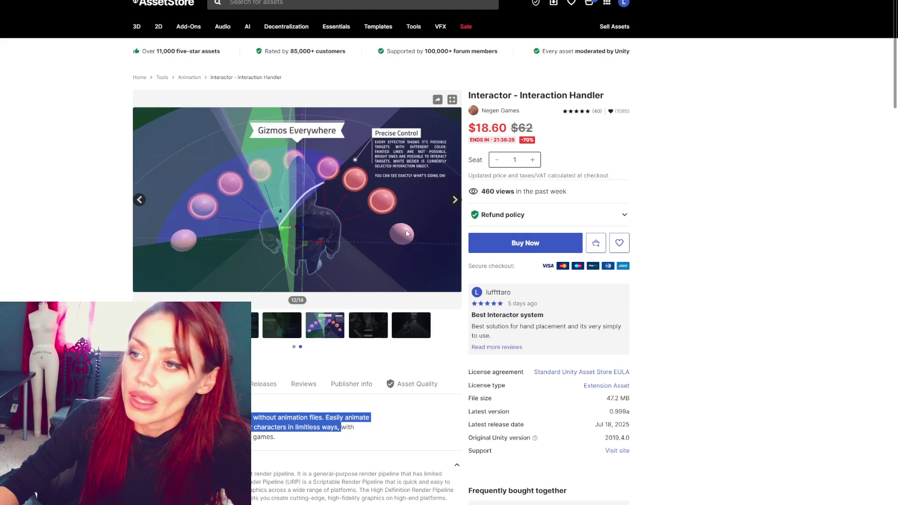
click(271, 329)
click(255, 325)
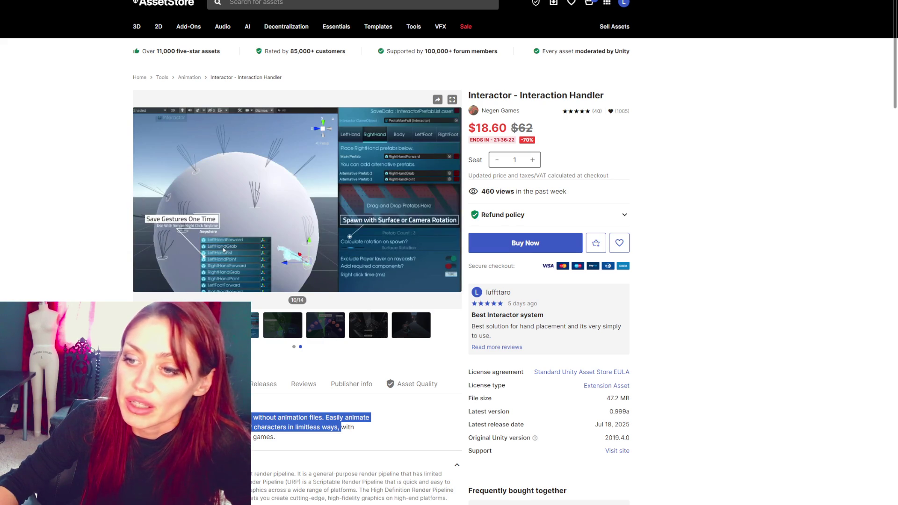
click(255, 325)
Page through the later Interactor screenshots up to the tricycle scene and clear the text highlight
click(294, 347)
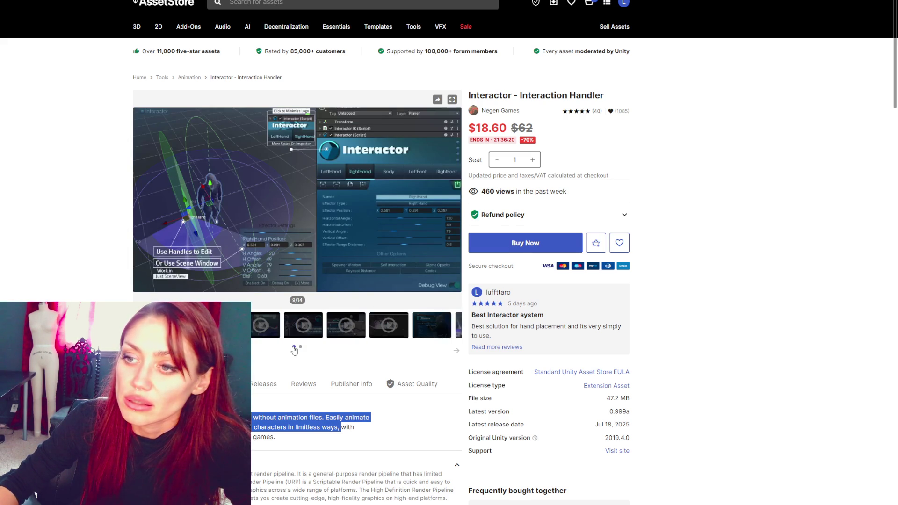
click(435, 332)
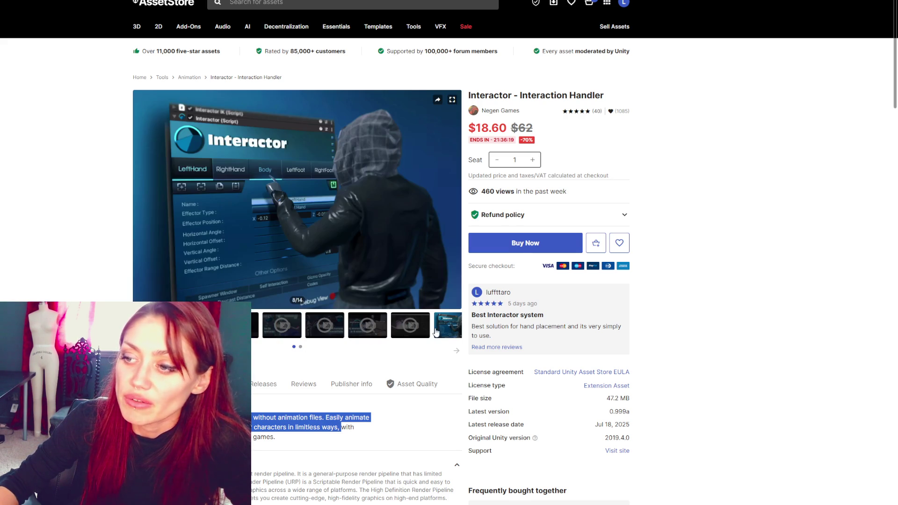
click(453, 355)
click(254, 327)
click(283, 328)
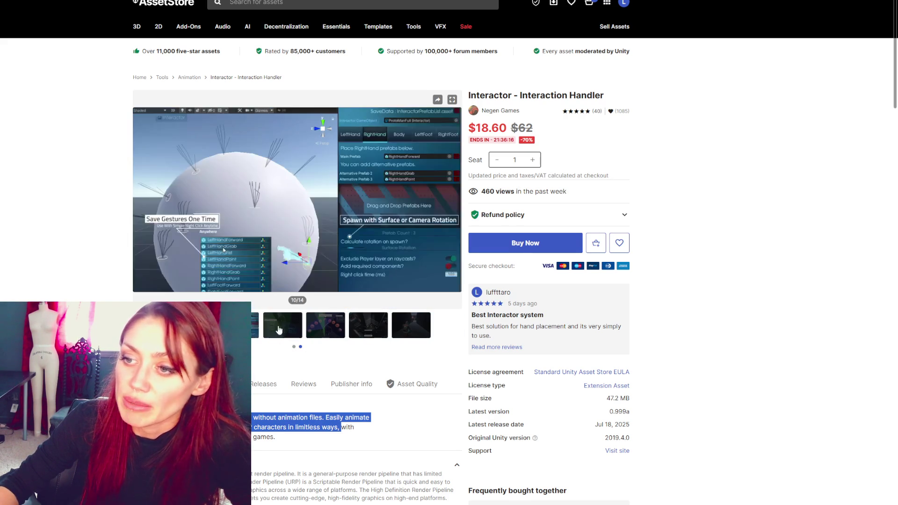
click(326, 327)
click(405, 333)
click(405, 333)
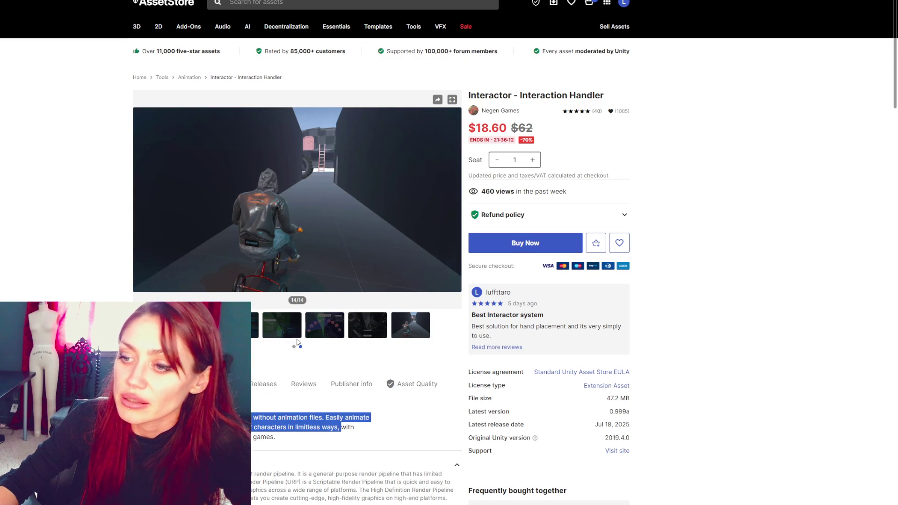
click(352, 334)
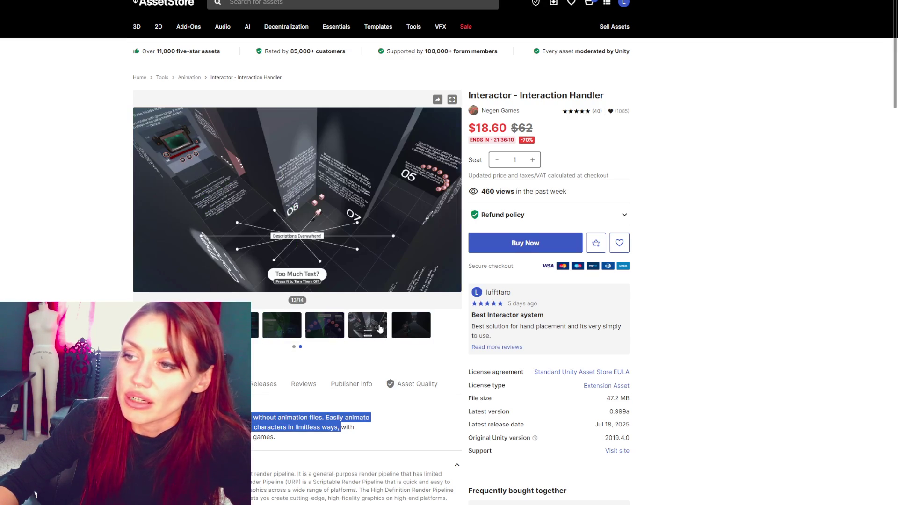
triple_click(507, 137)
click(414, 183)
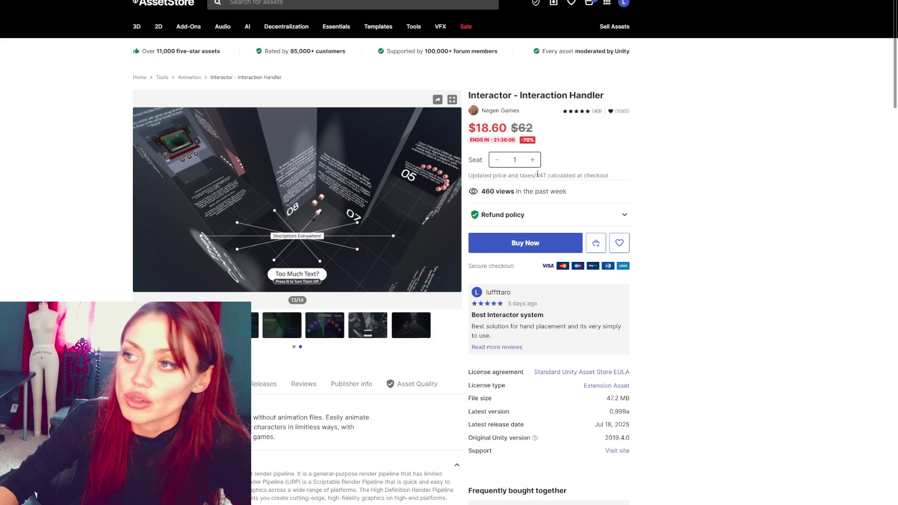
click(320, 335)
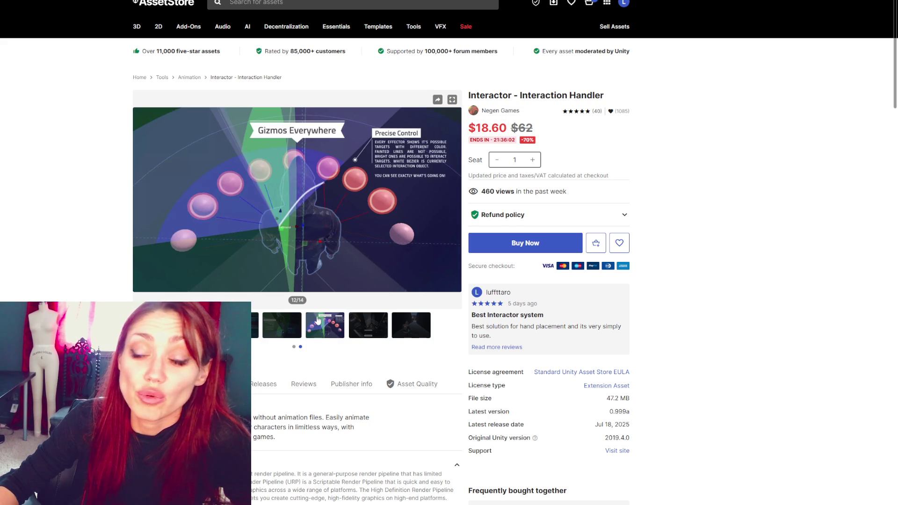
click(361, 335)
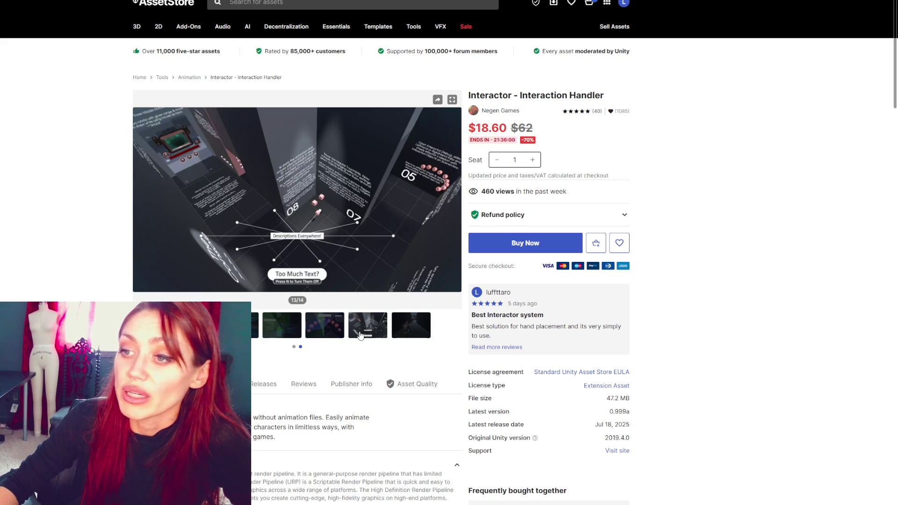
click(407, 331)
click(368, 329)
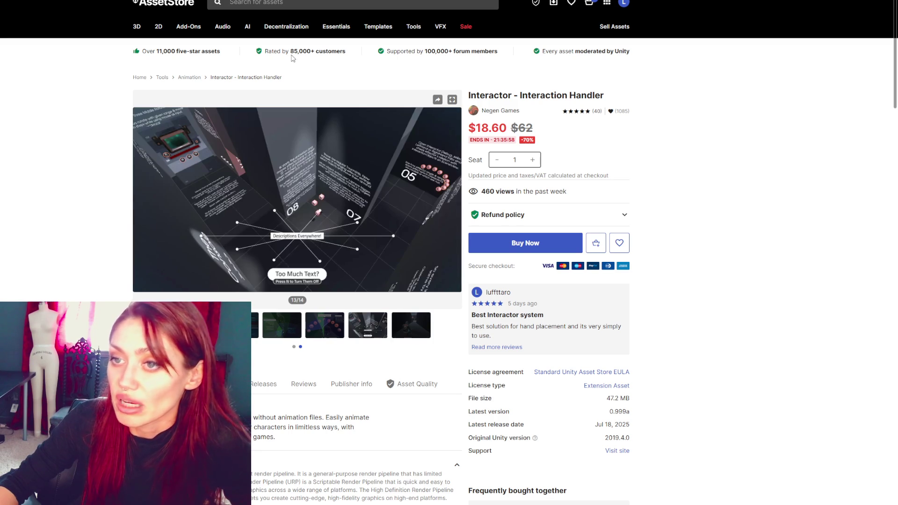
Add Interactor - Interaction Handler to the cart
scroll(392, 231, down, 3)
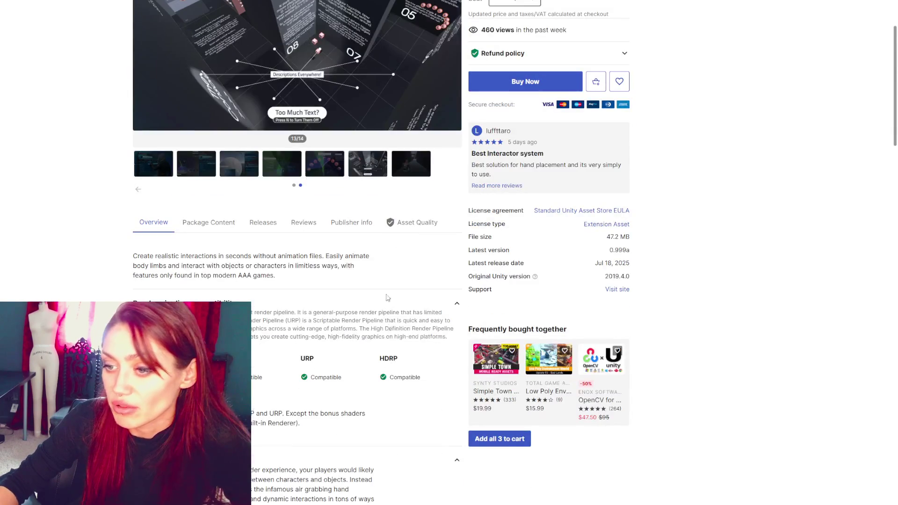
scroll(388, 304, down, 4)
scroll(392, 276, down, 6)
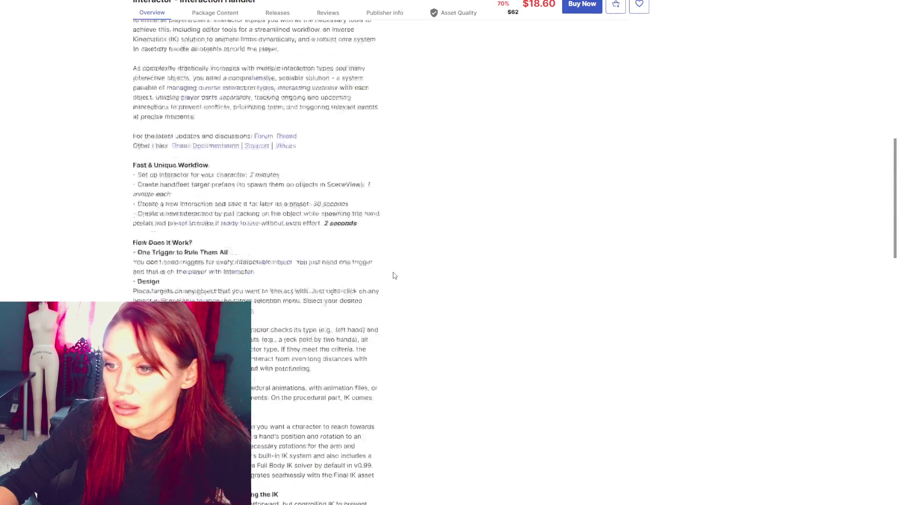
scroll(407, 280, up, 7)
scroll(420, 287, up, 6)
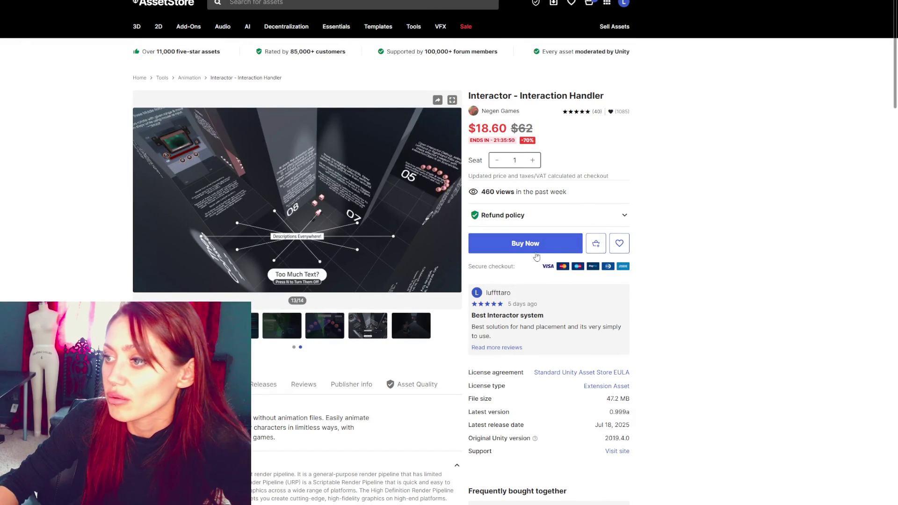
click(596, 243)
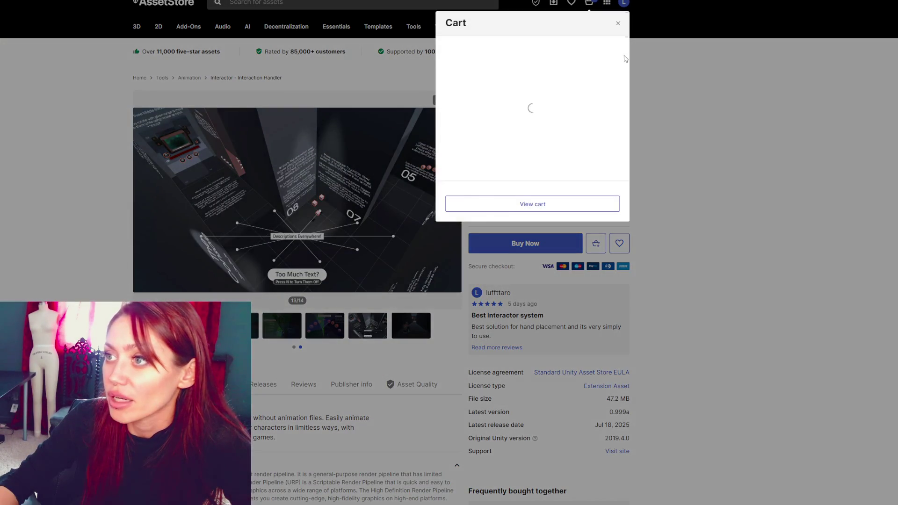
Close the cart and open the L.V.E 2023 Lava & Volcano Environment page in a new tab
click(620, 24)
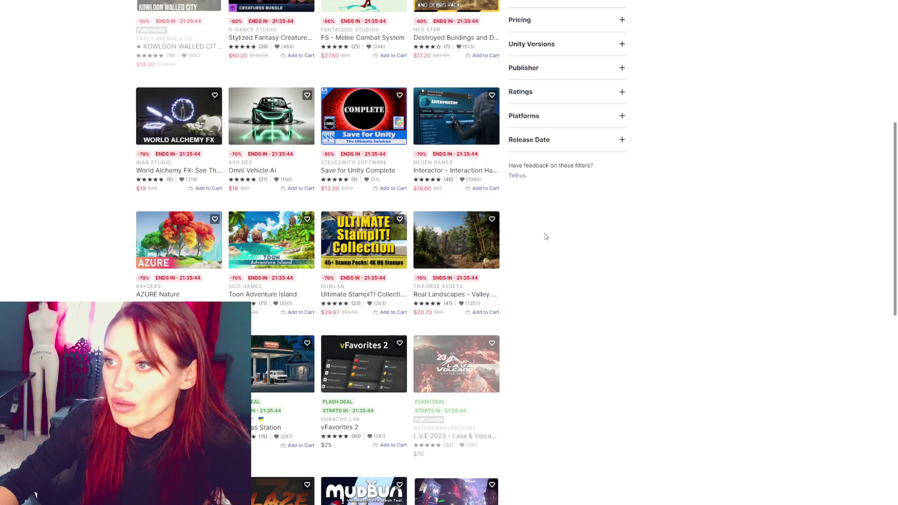
scroll(566, 226, down, 2)
scroll(565, 227, down, 1)
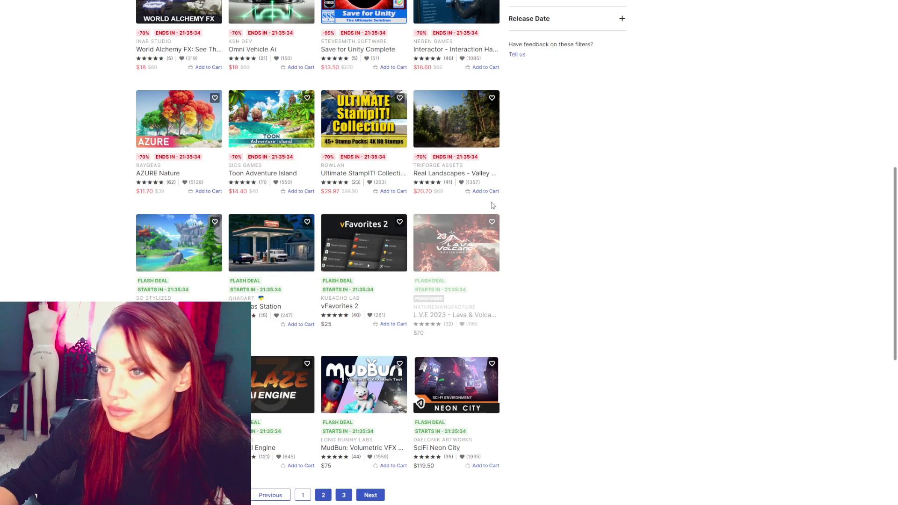
scroll(492, 205, down, 2)
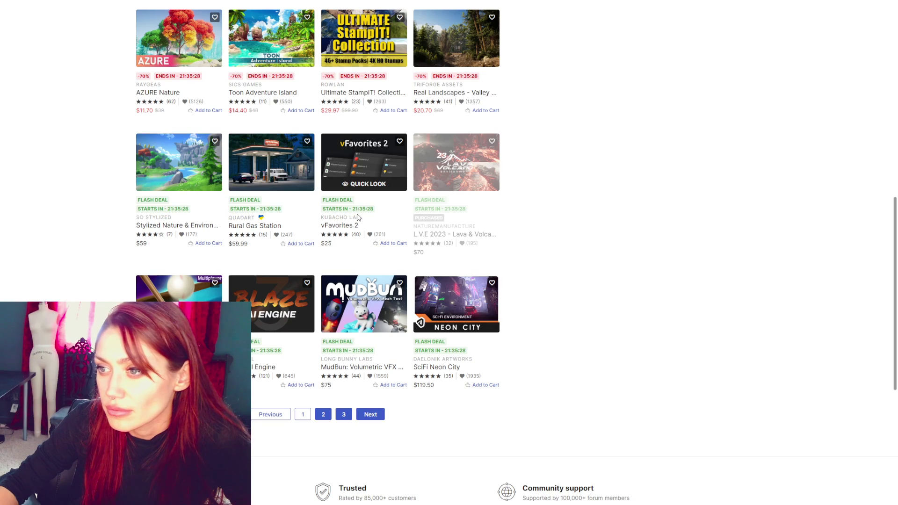
right_click(457, 164)
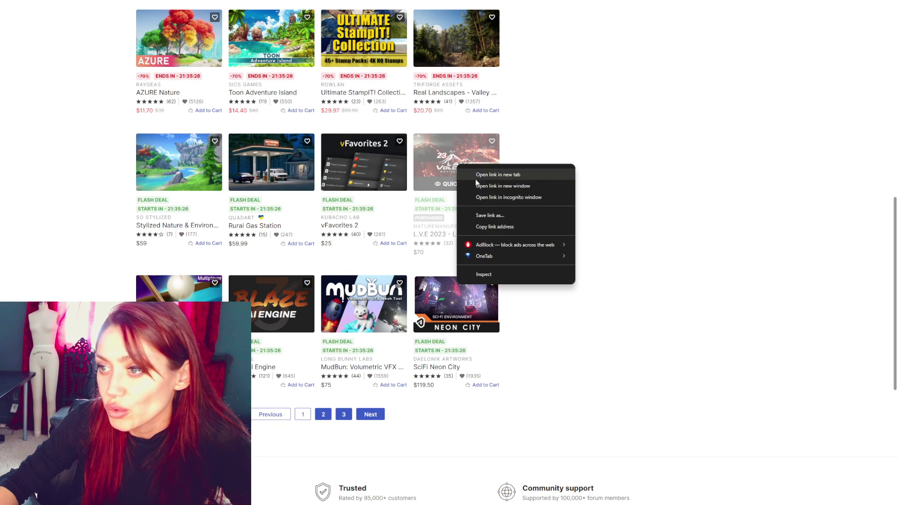
click(531, 178)
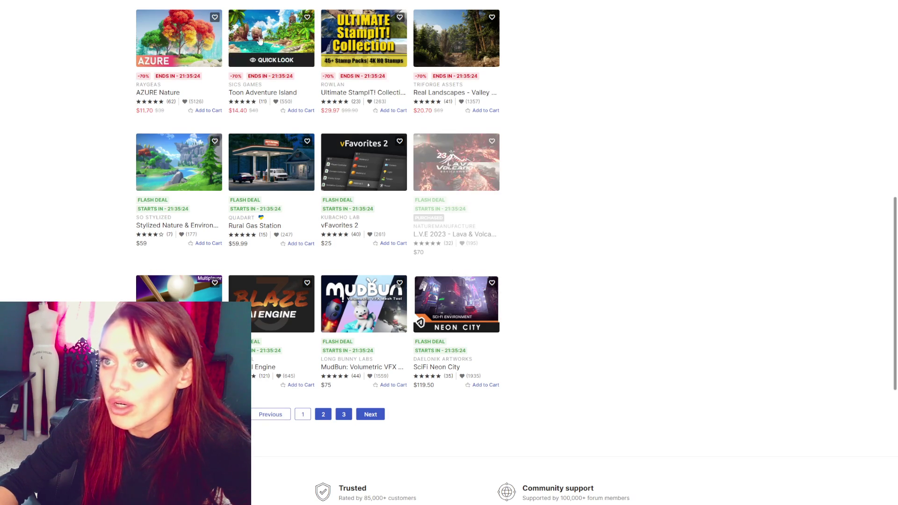
key(ctrl+Tab)
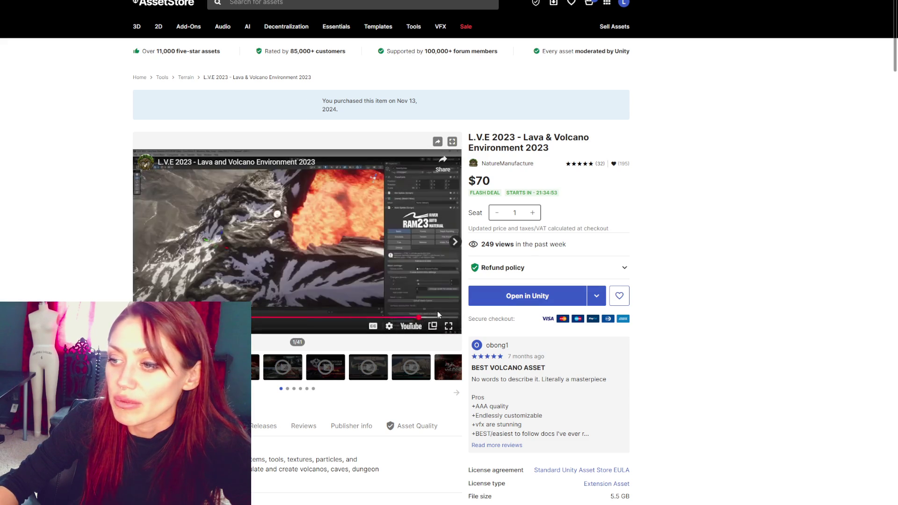
Return to the Flash Deals listing, scroll to the end of page 1, and go to page 2
double_click(481, 180)
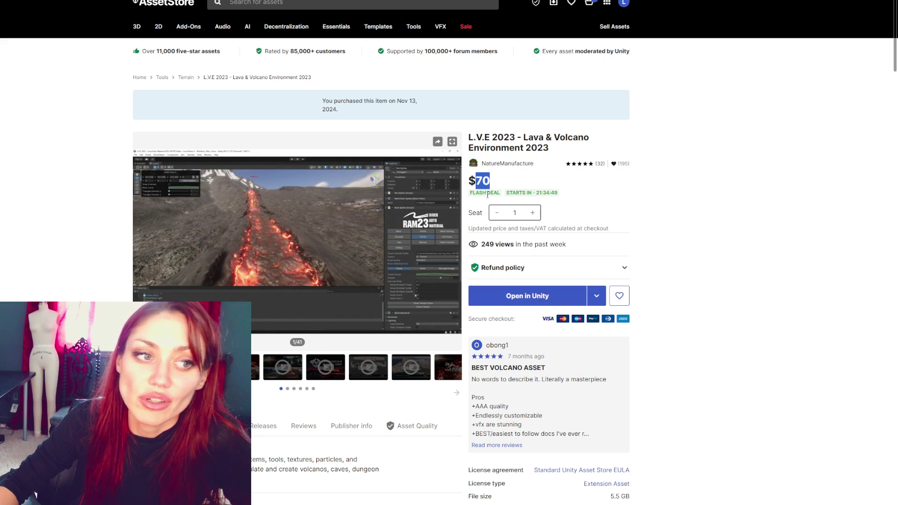
key(alt+Left)
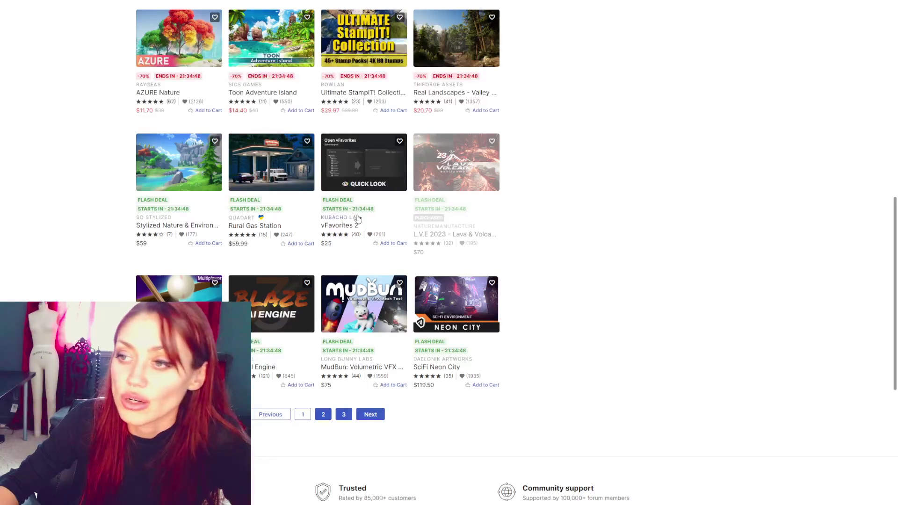
scroll(617, 238, down, 2)
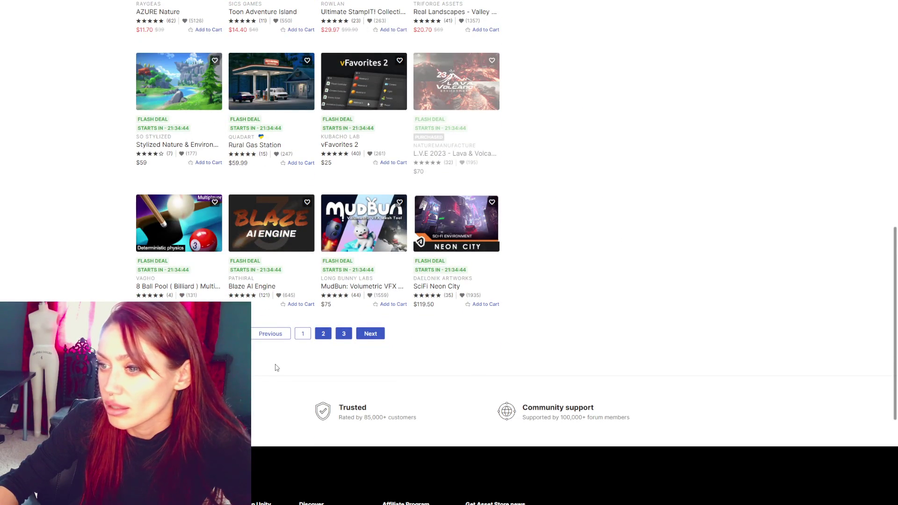
click(322, 338)
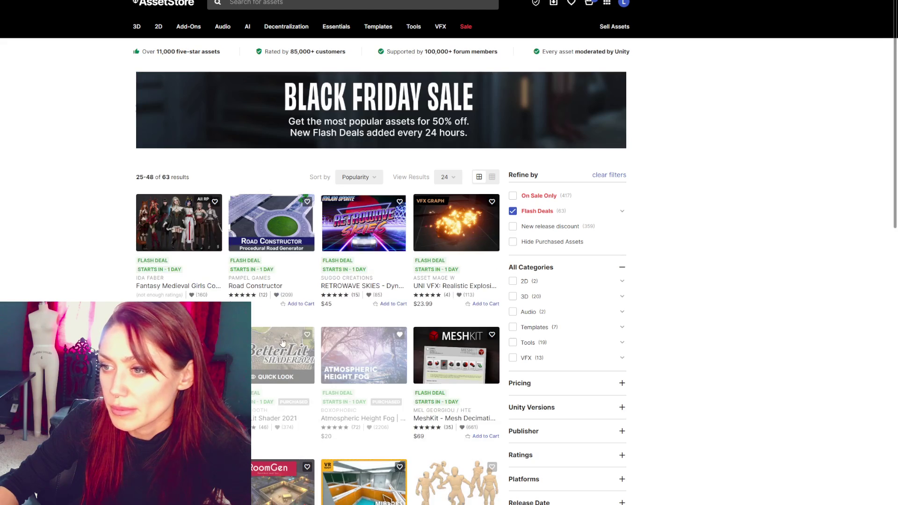
Open the Atmospheric Height Fog page ($20), view its last gallery image, and return to results
scroll(282, 342, down, 3)
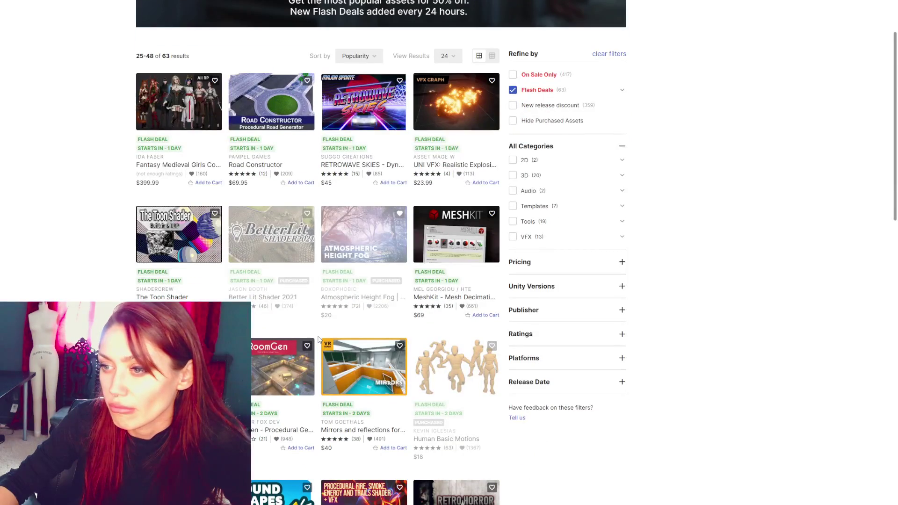
right_click(360, 227)
click(389, 239)
click(338, 261)
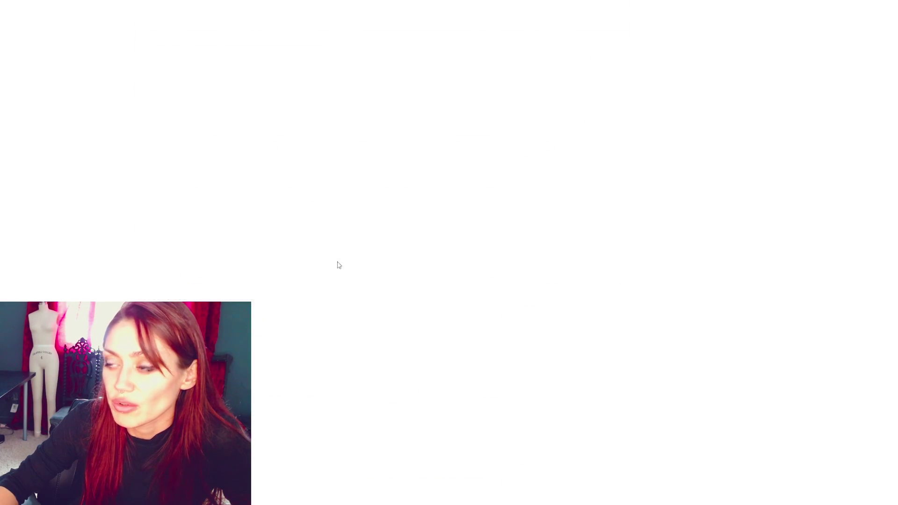
scroll(352, 250, down, 3)
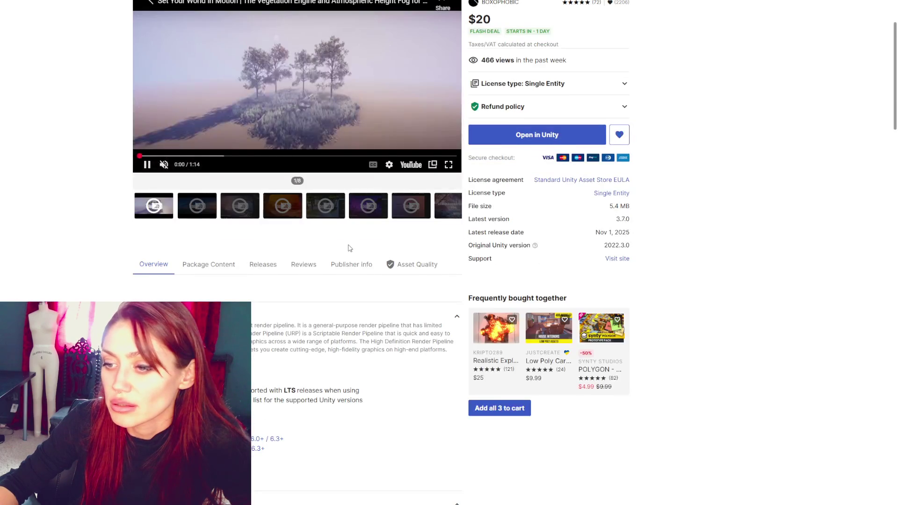
scroll(351, 250, down, 3)
scroll(346, 246, up, 5)
scroll(346, 245, up, 1)
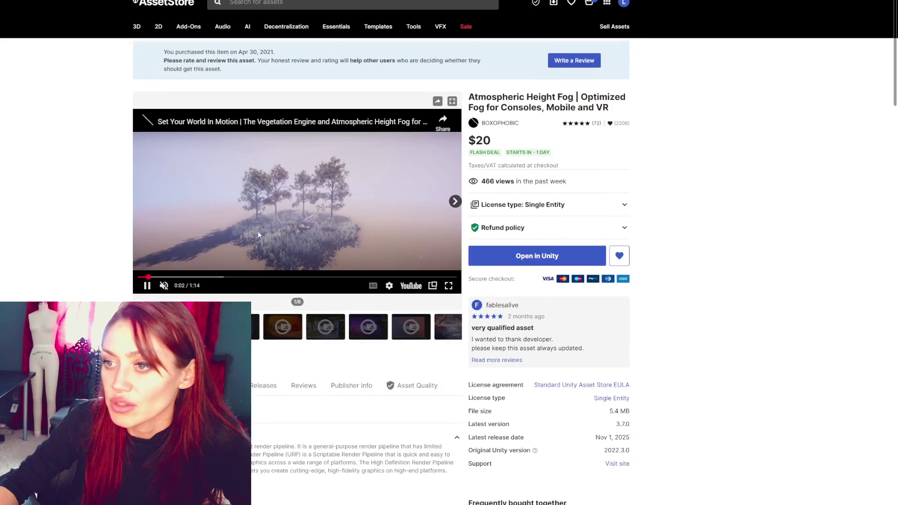
click(460, 327)
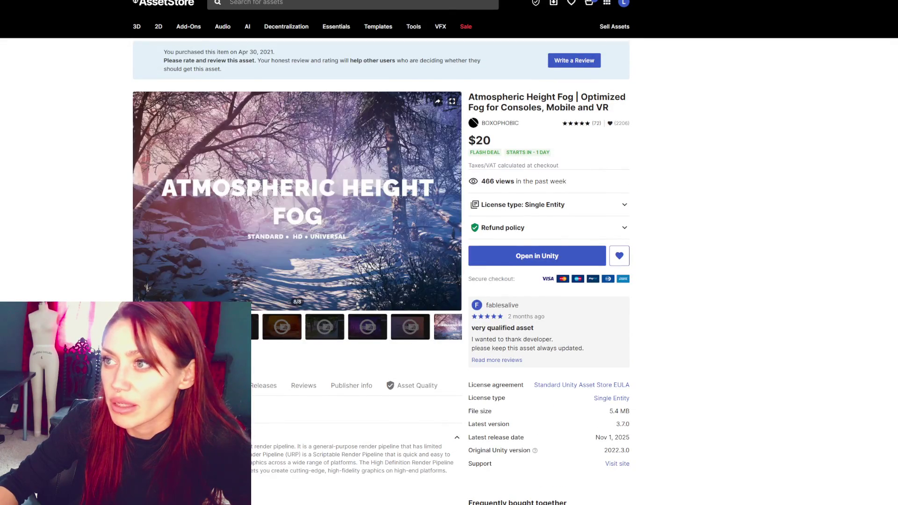
key(alt+Left)
key(alt+Left)
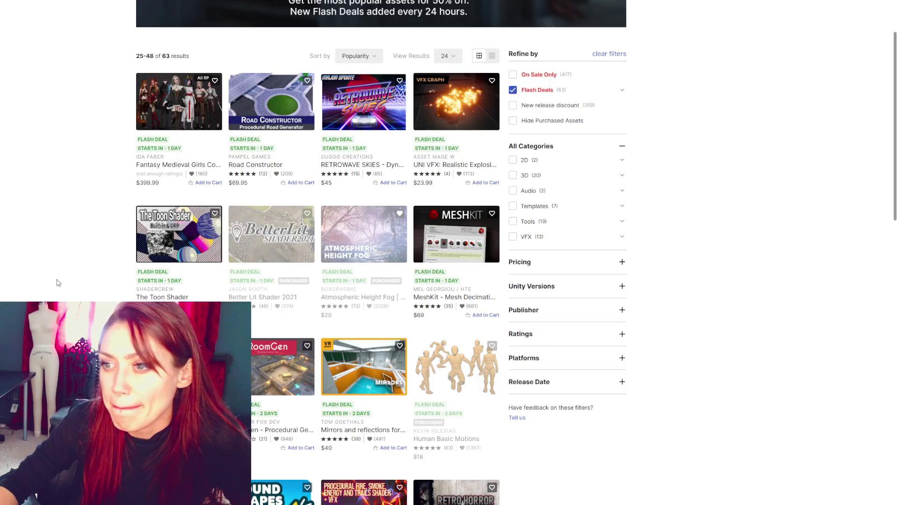
Open the Better Lit Shader 2021 product page from the Flash Deals results
scroll(59, 283, down, 2)
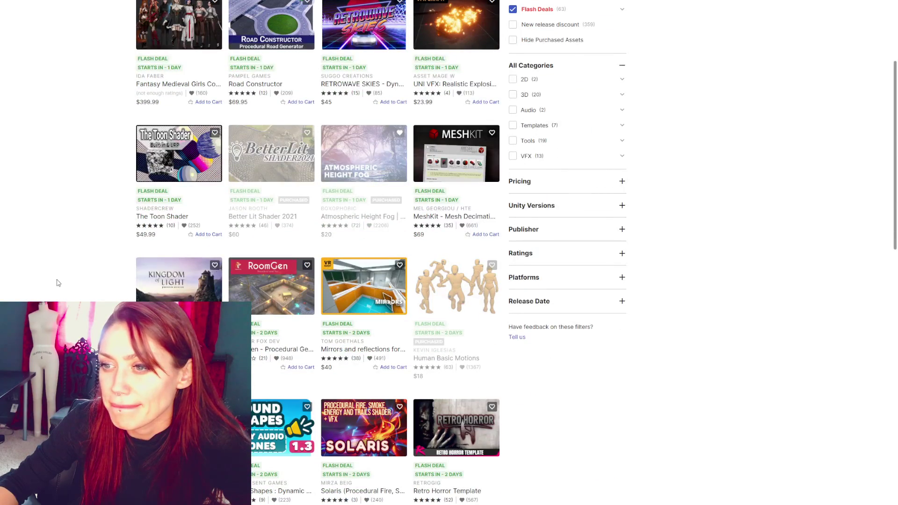
right_click(285, 159)
key(Escape)
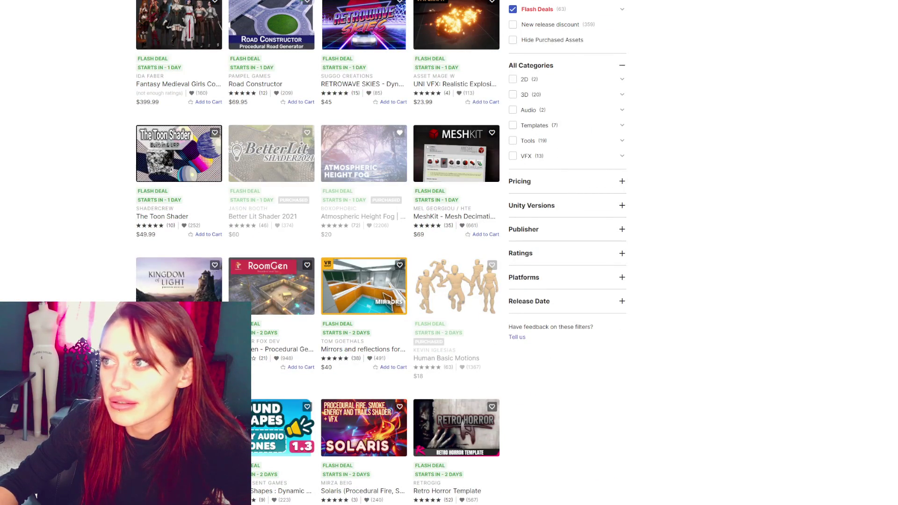
click(271, 154)
Browse Better Lit Shader 2021 gallery images: cobblestone, house comparison, zombie room, Custom GUI
click(279, 380)
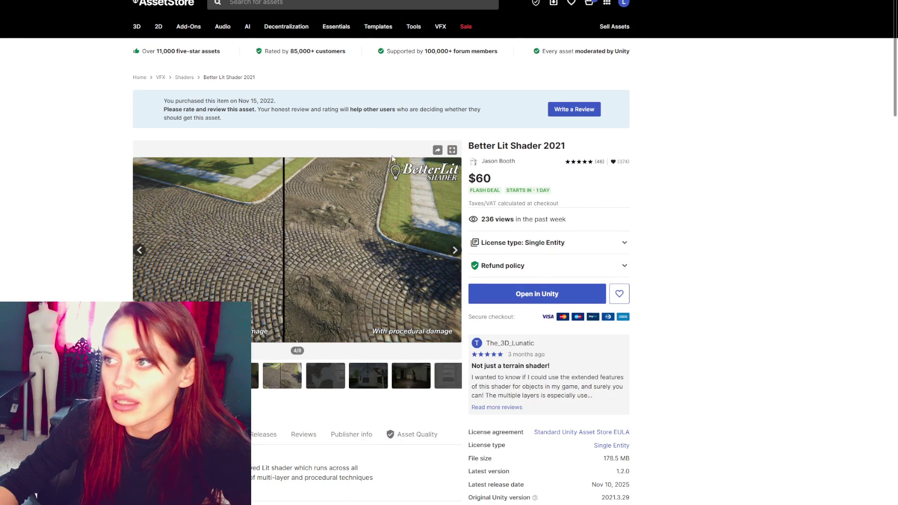
key(alt+Left)
scroll(256, 248, down, 8)
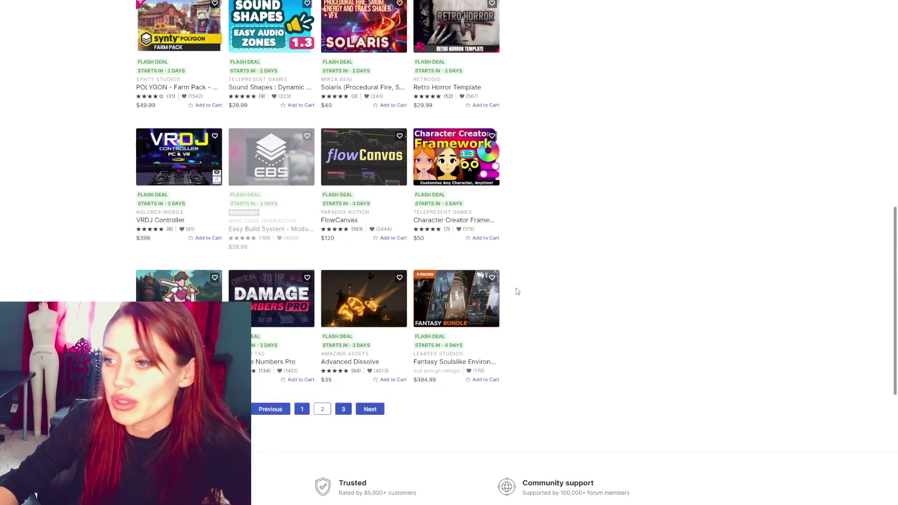
key(alt+Right)
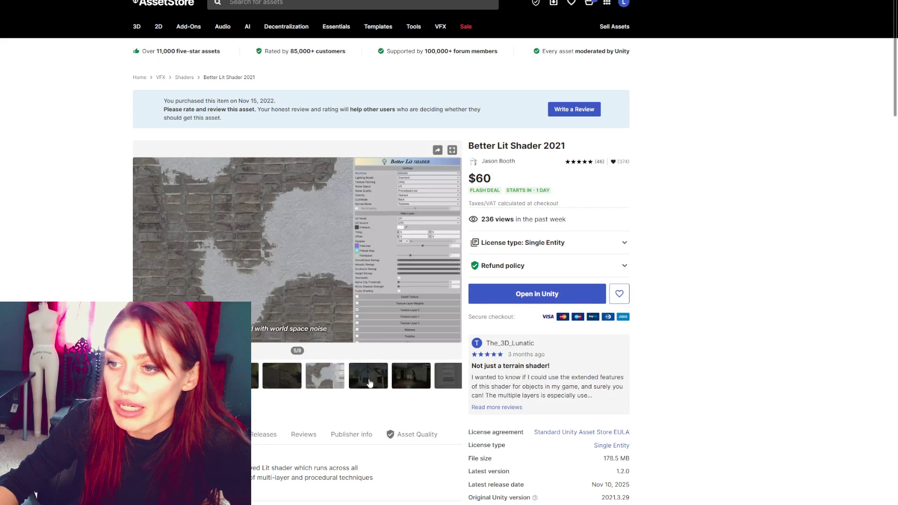
click(369, 382)
click(405, 385)
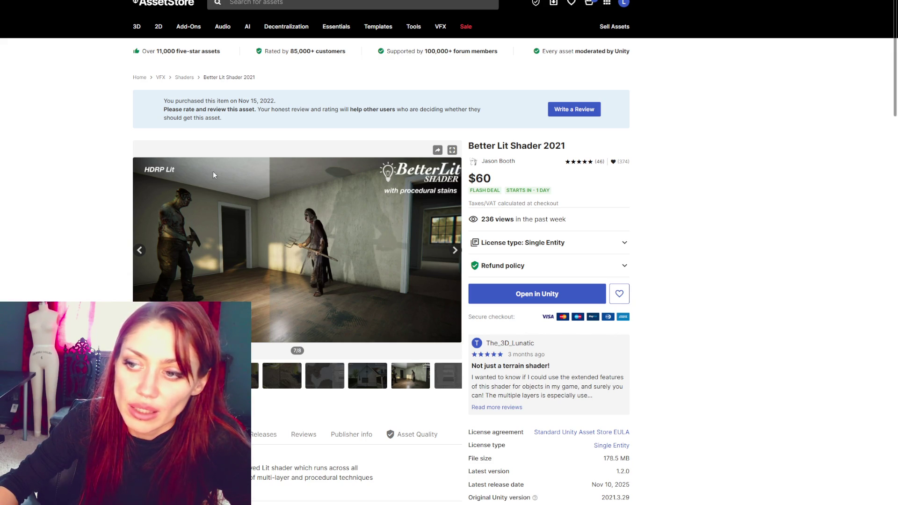
click(450, 251)
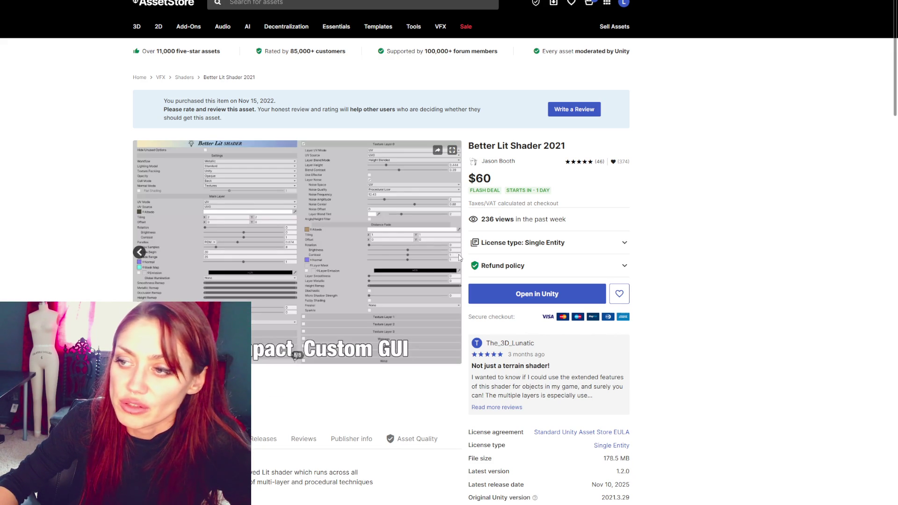
double_click(139, 254)
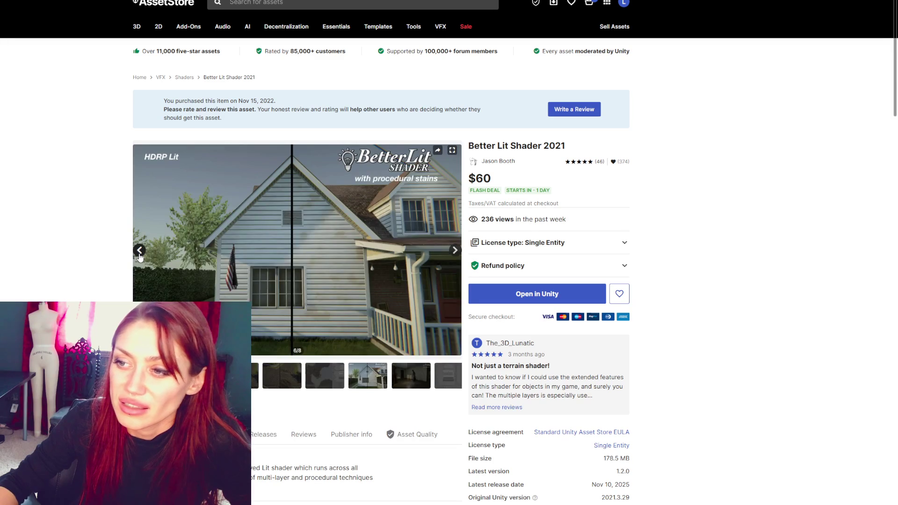
click(140, 254)
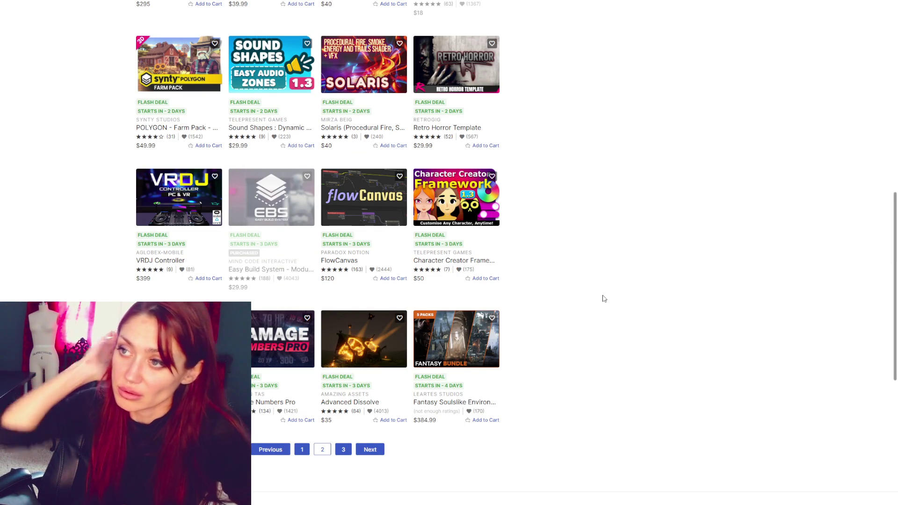
Filter the results to On Sale Only instead of Flash Deals
scroll(551, 135, down, 3)
scroll(551, 133, up, 15)
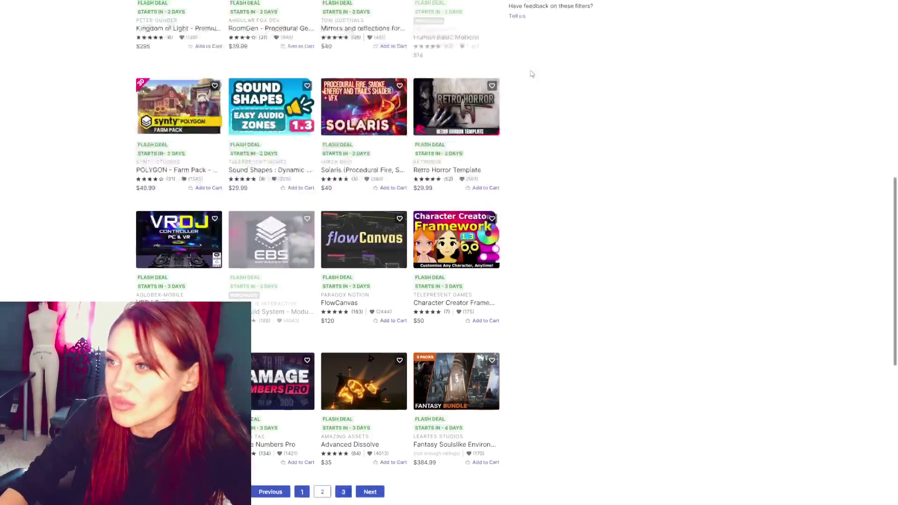
click(513, 196)
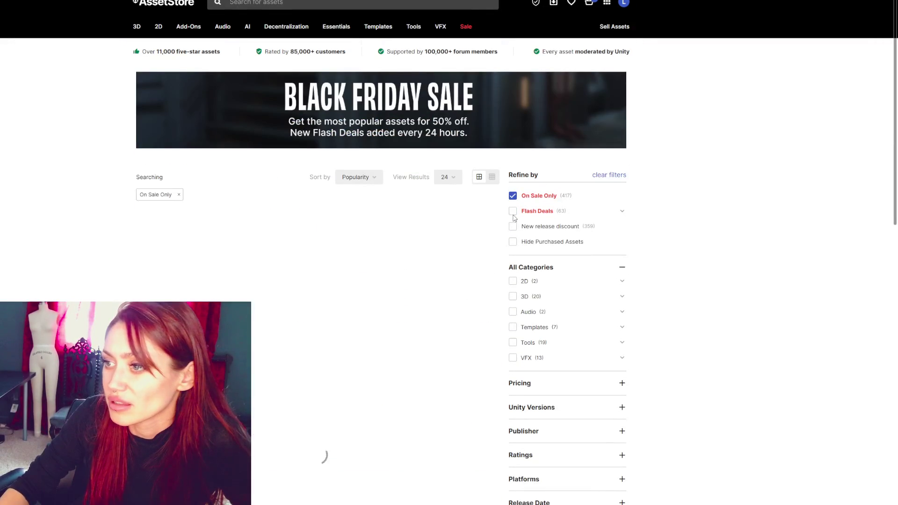
Open the Hot Reload | Edit Code Without Compiling listing ($34.99, was $69.99) in a new tab and switch to it
scroll(588, 154, down, 3)
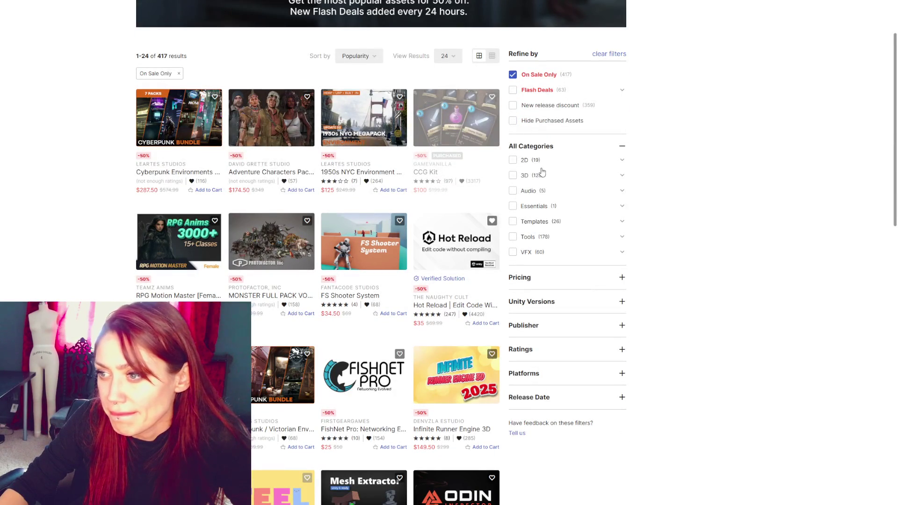
scroll(542, 173, down, 1)
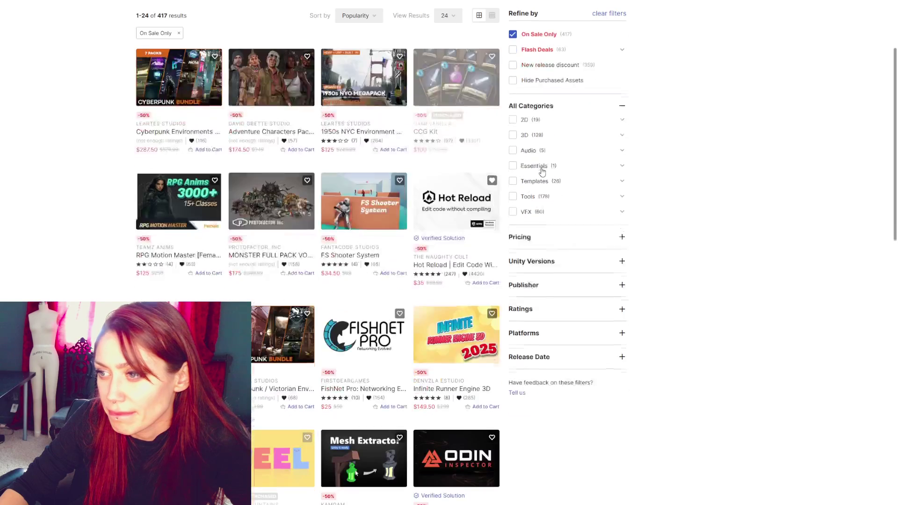
right_click(446, 201)
click(471, 211)
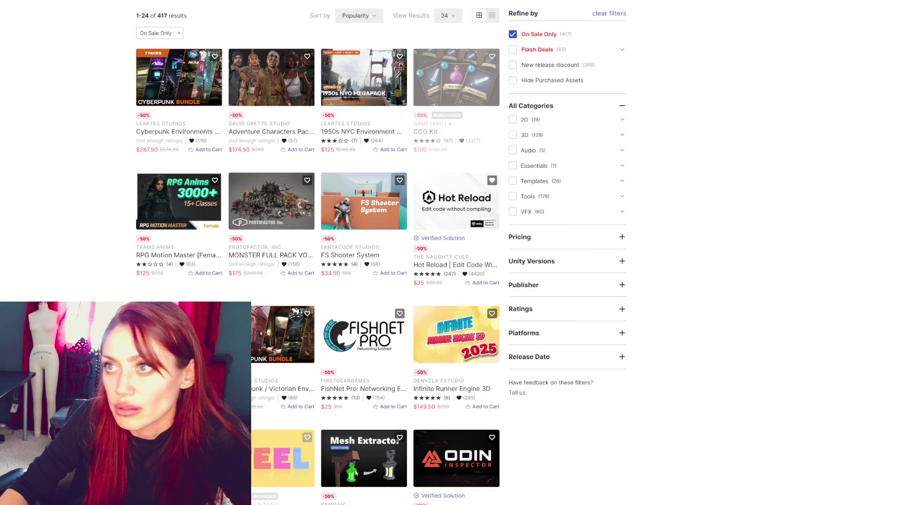
key(ctrl+Tab)
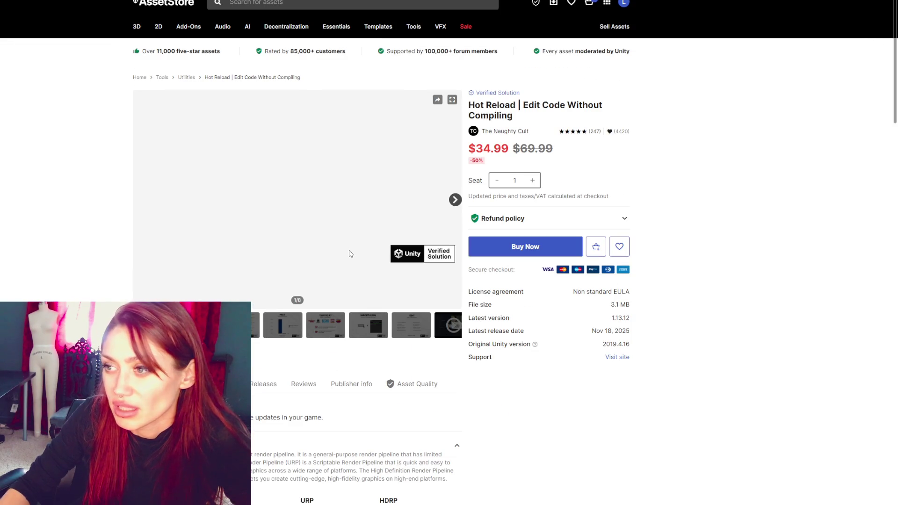
Browse the Hot Reload gallery from the Unity Awards image to EDIT, and start the walkthrough video
click(254, 324)
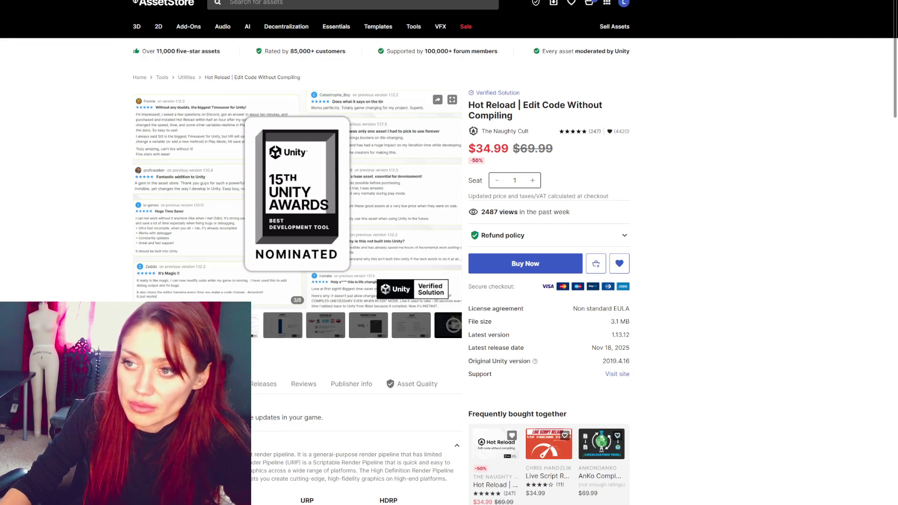
click(283, 325)
click(287, 327)
click(327, 326)
click(372, 327)
click(414, 334)
click(449, 336)
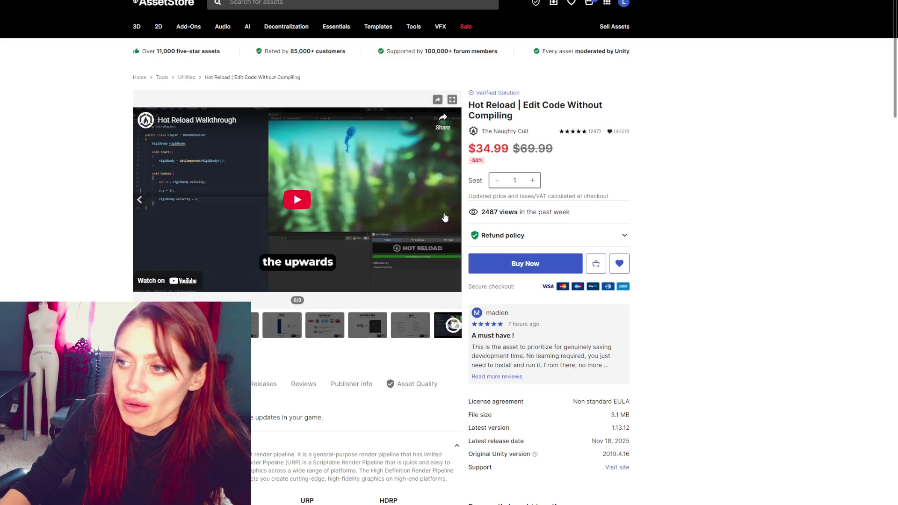
Flip back and forth through the Trusted By, FAST chart, Import & Run and EDIT slides
click(324, 328)
click(278, 326)
click(220, 326)
click(244, 326)
click(330, 326)
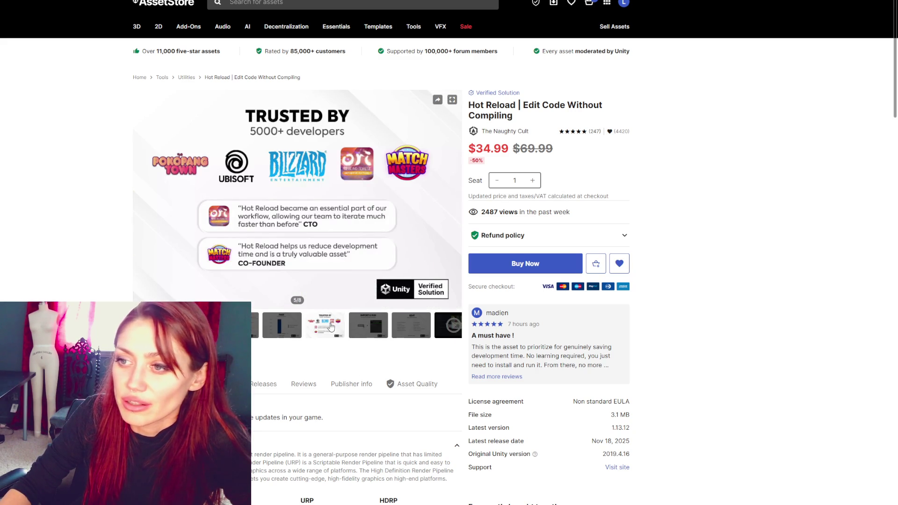
click(288, 325)
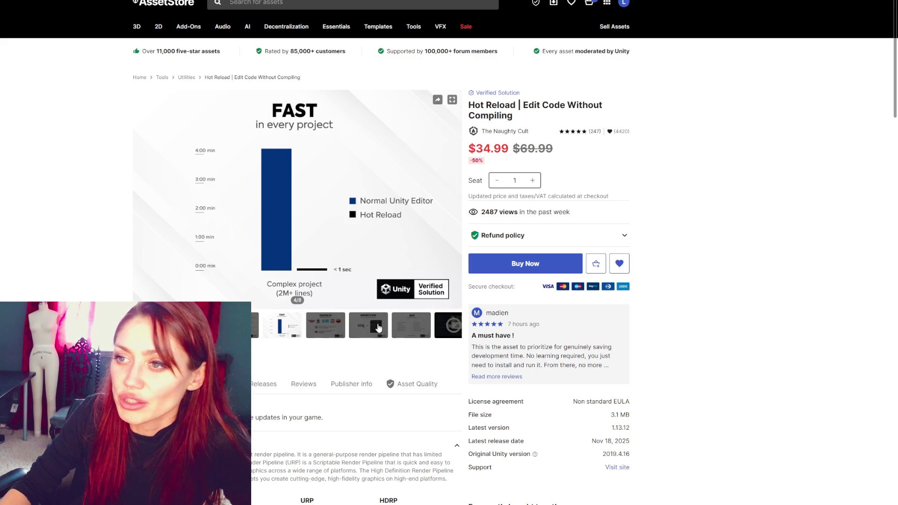
click(379, 328)
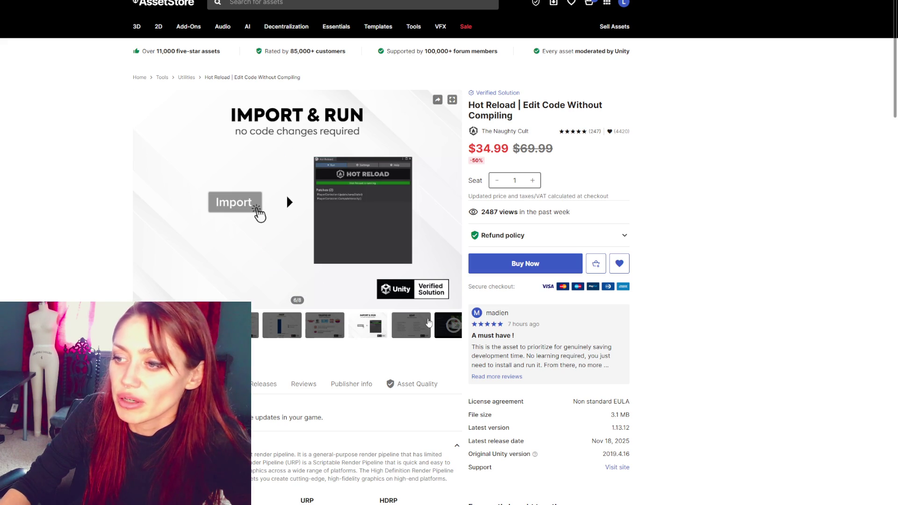
click(255, 329)
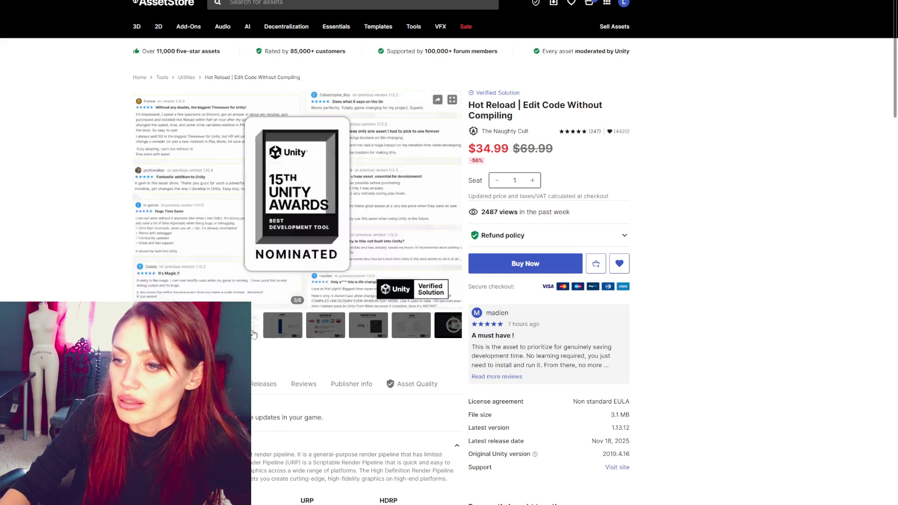
click(277, 331)
click(369, 331)
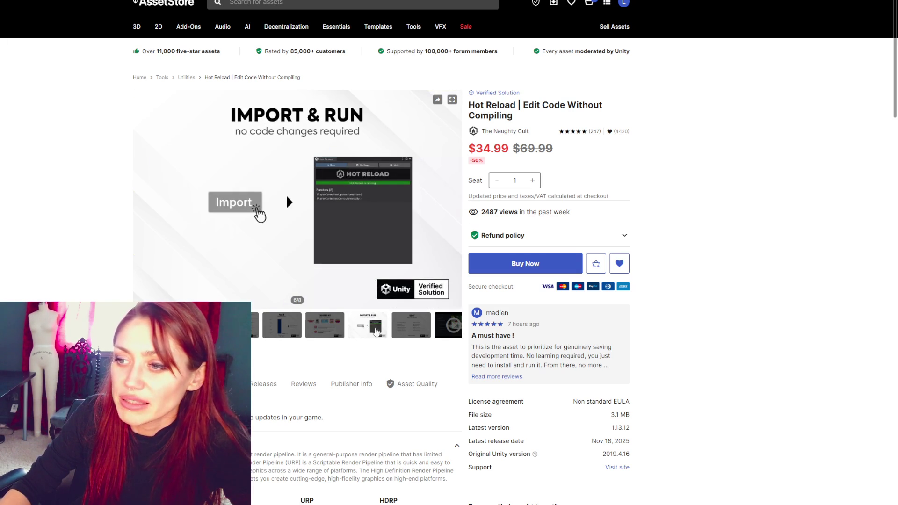
click(408, 332)
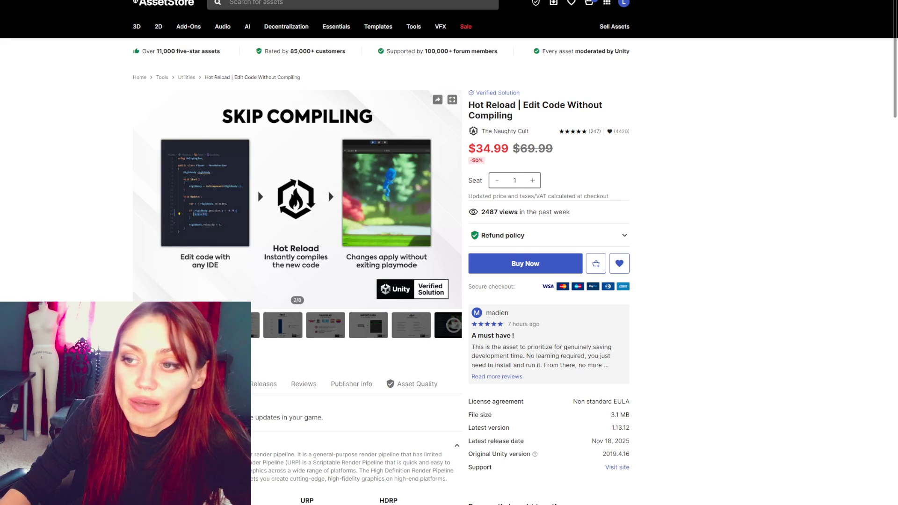
Revisit the FAST chart slide and advance to the EDIT any C# function slide
click(293, 333)
click(345, 328)
click(370, 327)
click(410, 327)
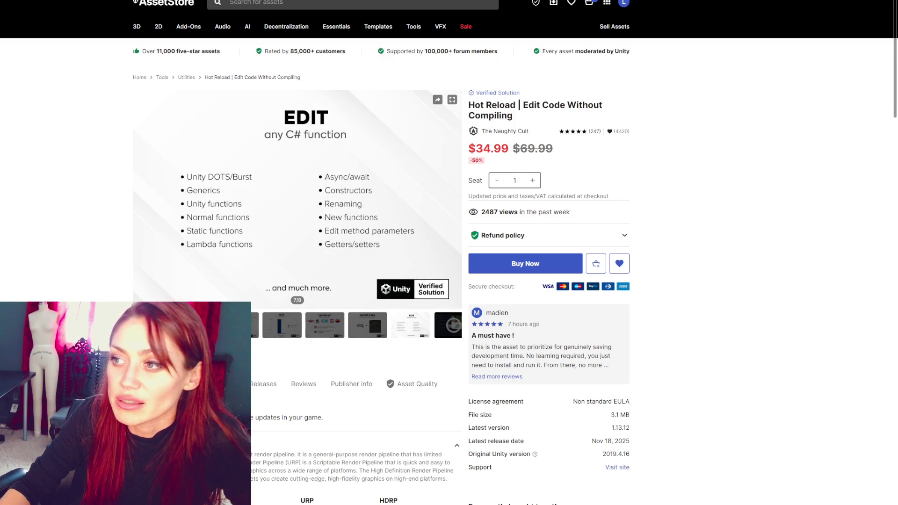
Show the SKIP COMPILING slide, then go back to the On Sale results list
scroll(361, 213, down, 8)
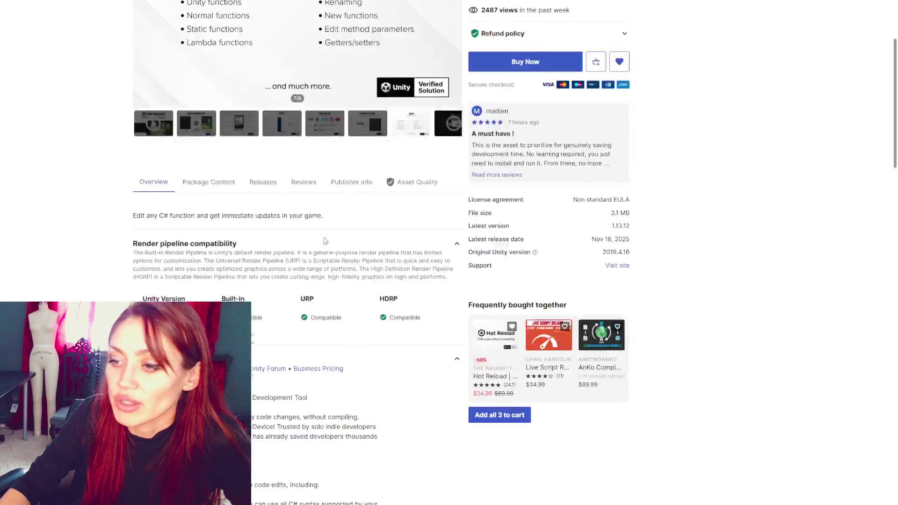
scroll(370, 207, down, 4)
scroll(369, 206, up, 12)
scroll(379, 202, up, 1)
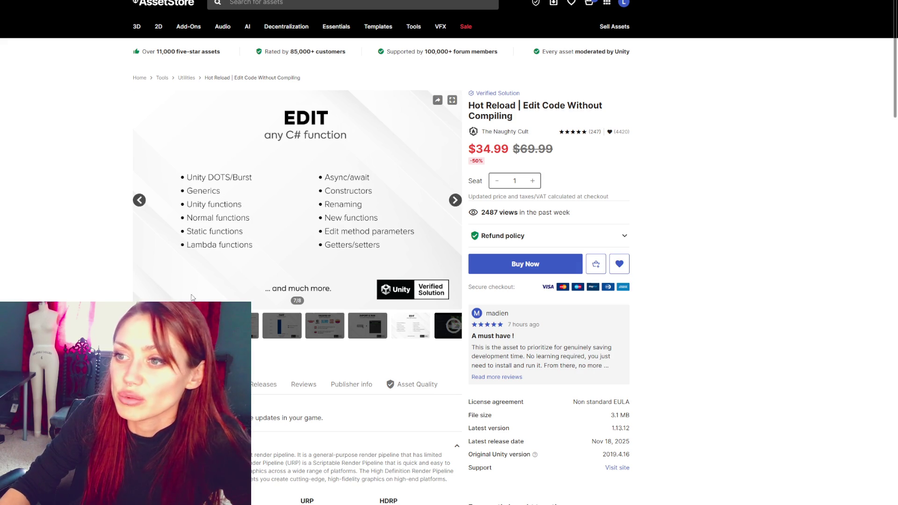
click(333, 337)
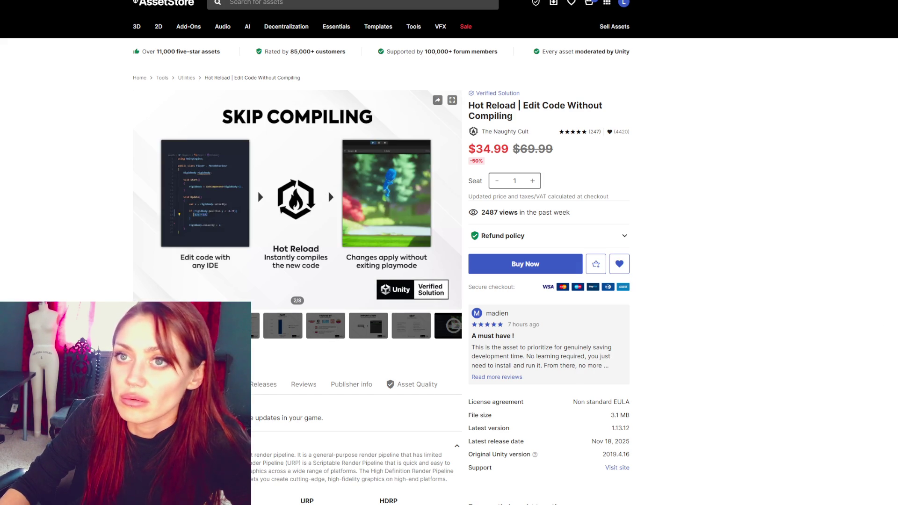
key(alt+Left)
key(alt+Left)
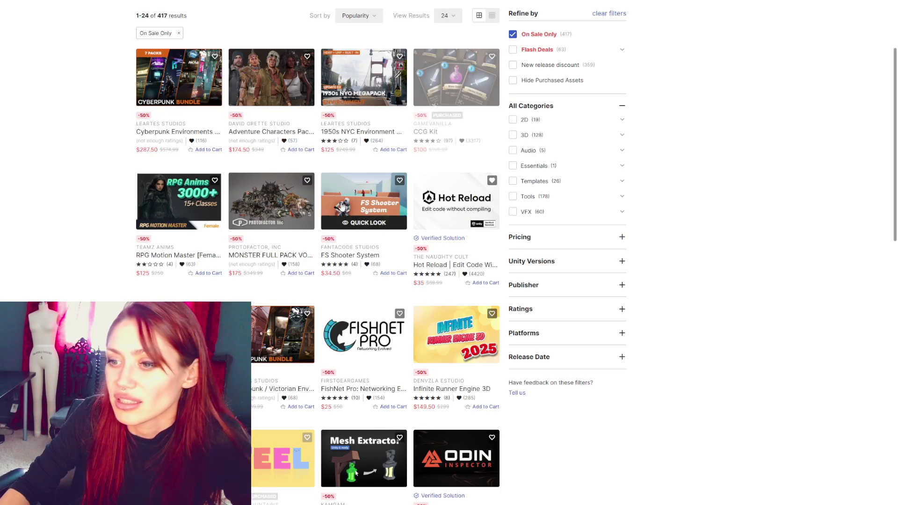
Open the Steampunk / Victorian Environments Bundle ($134.99, was $269.99) in a new tab
scroll(427, 282, down, 3)
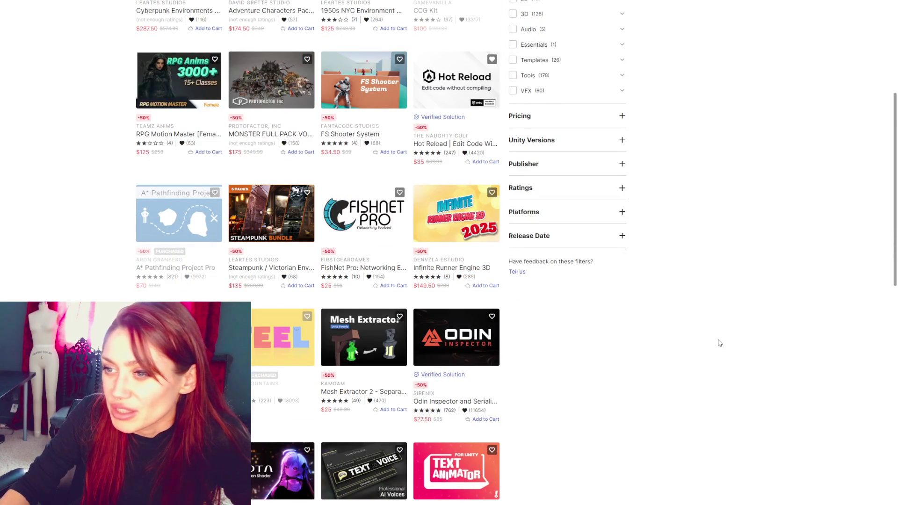
scroll(719, 342, down, 2)
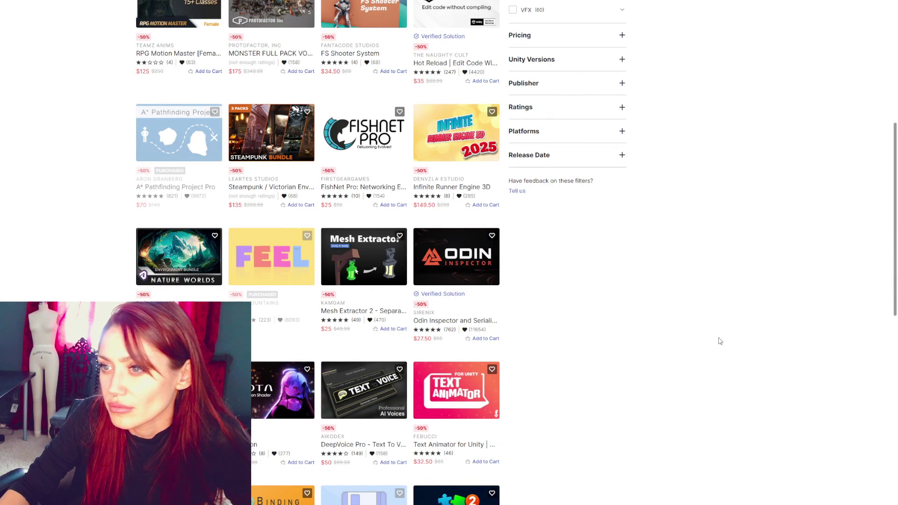
right_click(273, 137)
click(291, 149)
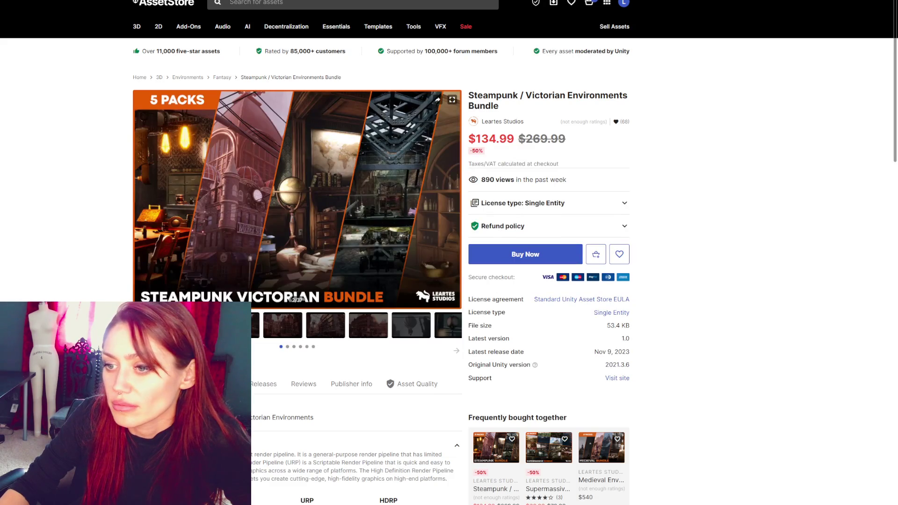
Browse the Steampunk bundle gallery from the city video to the woman-by-the-car image
click(282, 325)
click(322, 331)
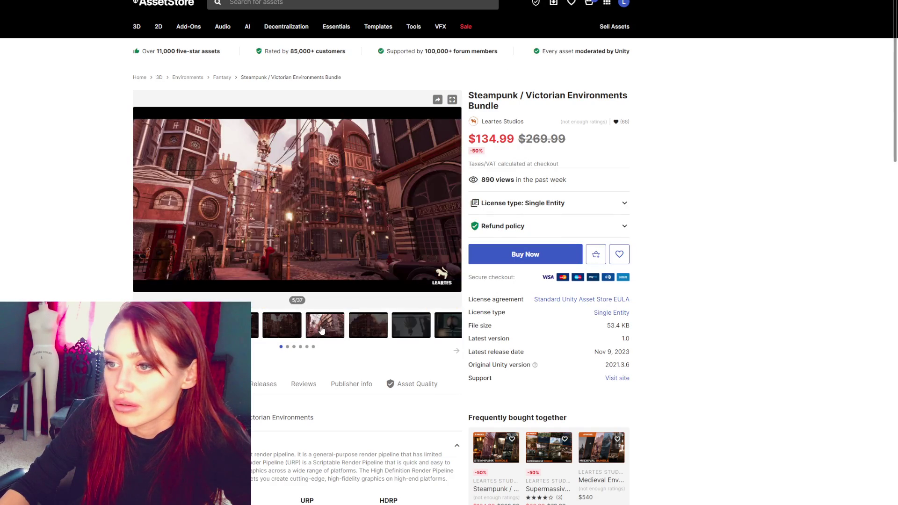
click(368, 328)
click(411, 328)
click(447, 327)
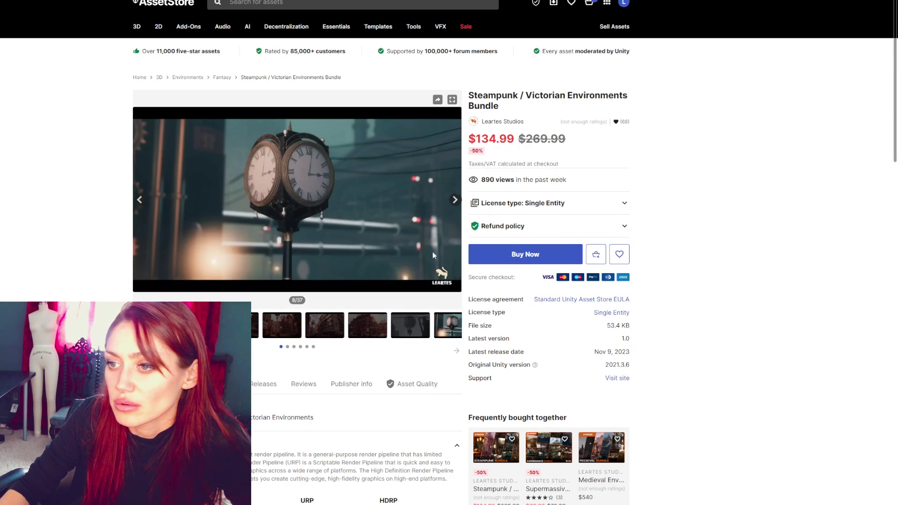
click(454, 200)
click(455, 201)
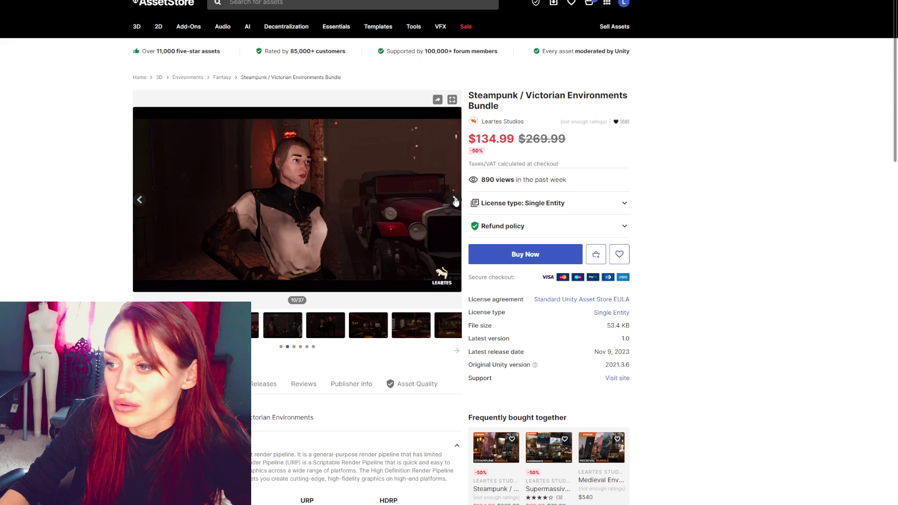
View the bundle images full screen, stepping through six more before closing
click(451, 100)
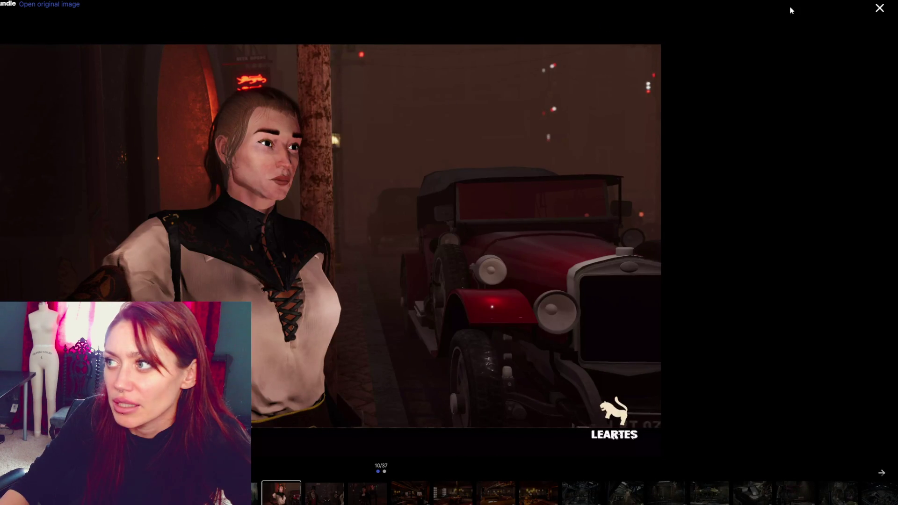
click(863, 7)
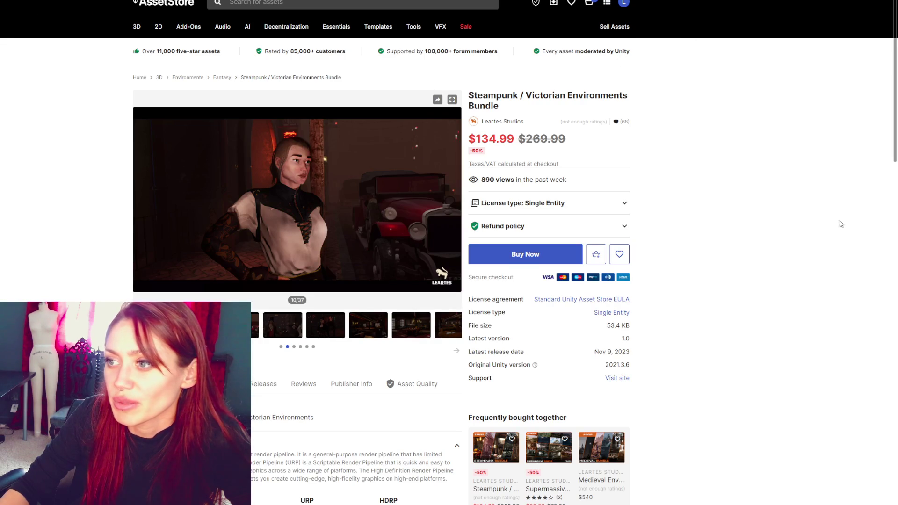
click(452, 100)
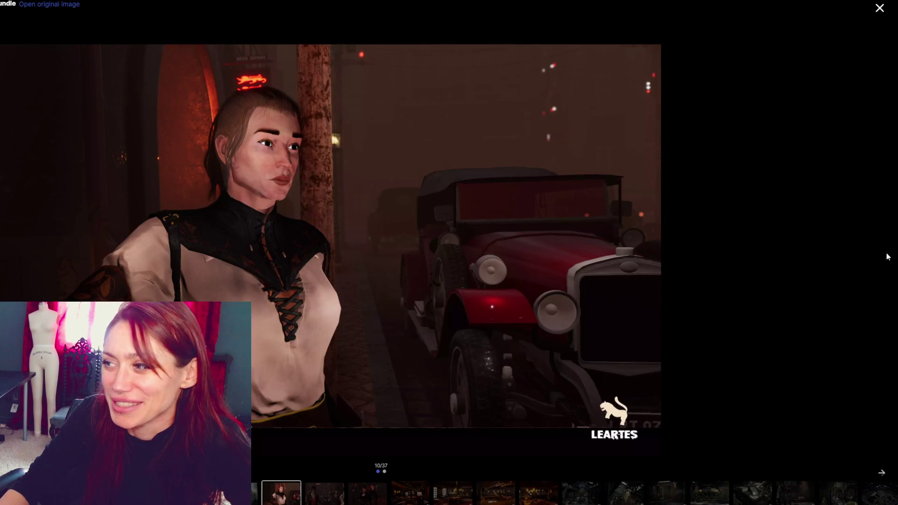
click(879, 244)
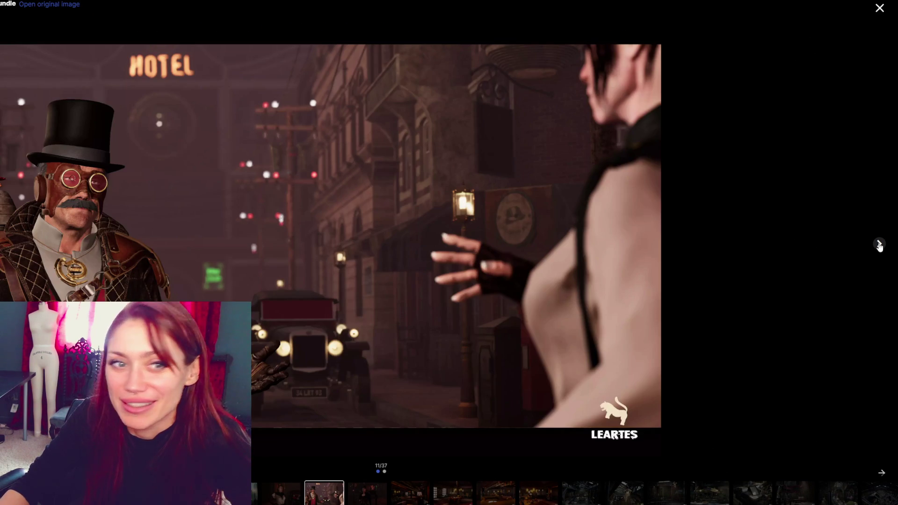
click(879, 244)
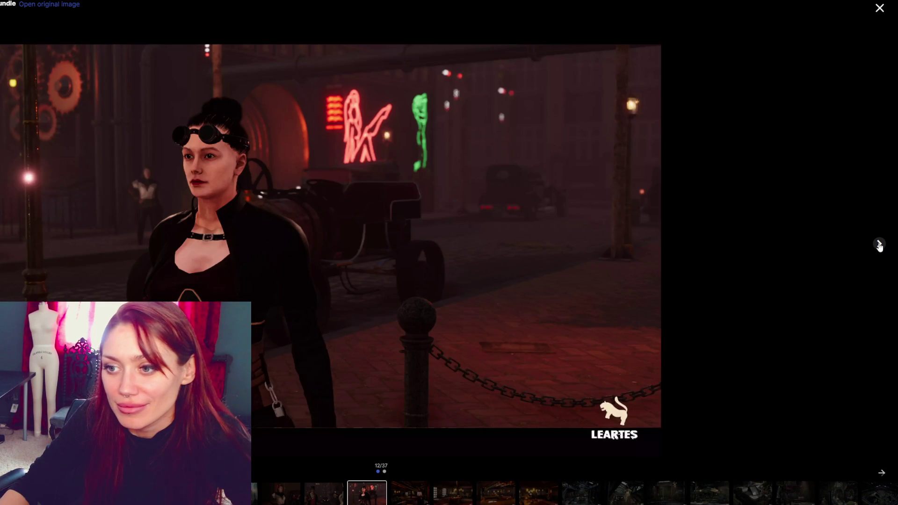
click(879, 245)
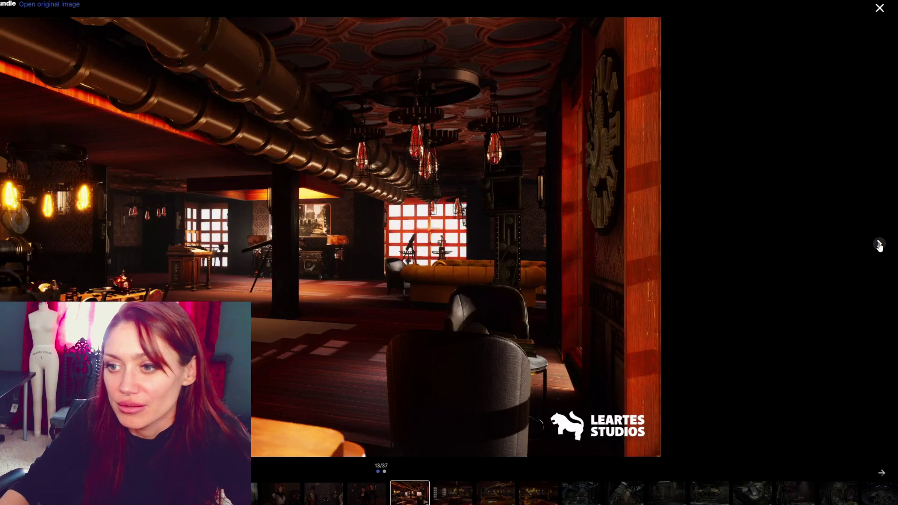
click(879, 245)
click(879, 245)
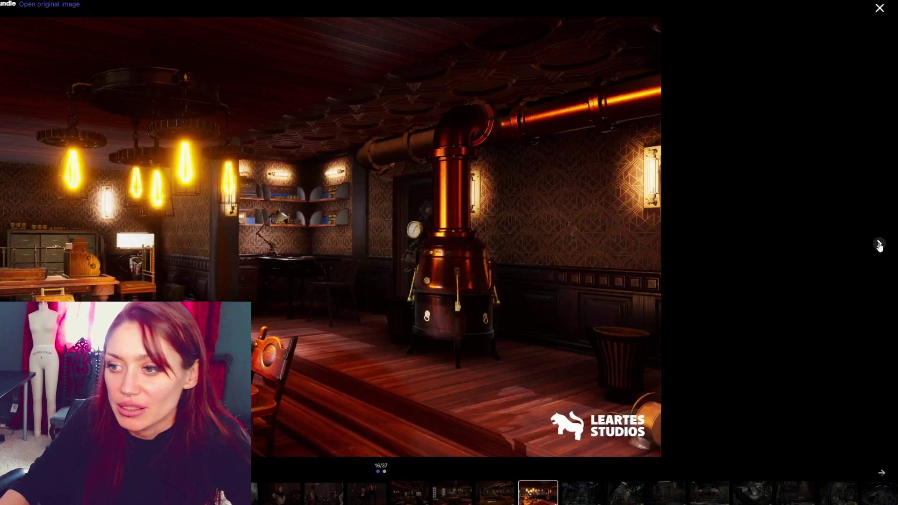
click(879, 244)
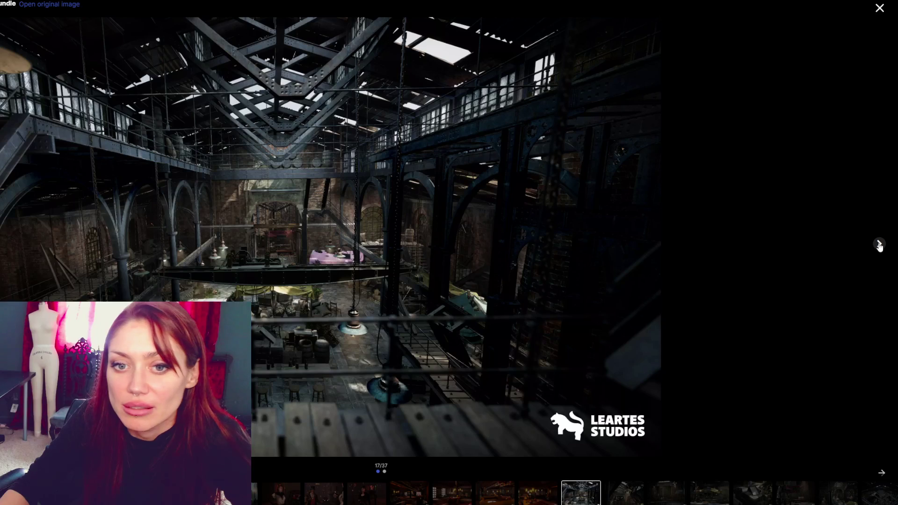
click(880, 8)
Check the $134.99 price and a couple more images, then return to the sale results grid
double_click(475, 139)
click(1, 109)
scroll(399, 241, down, 3)
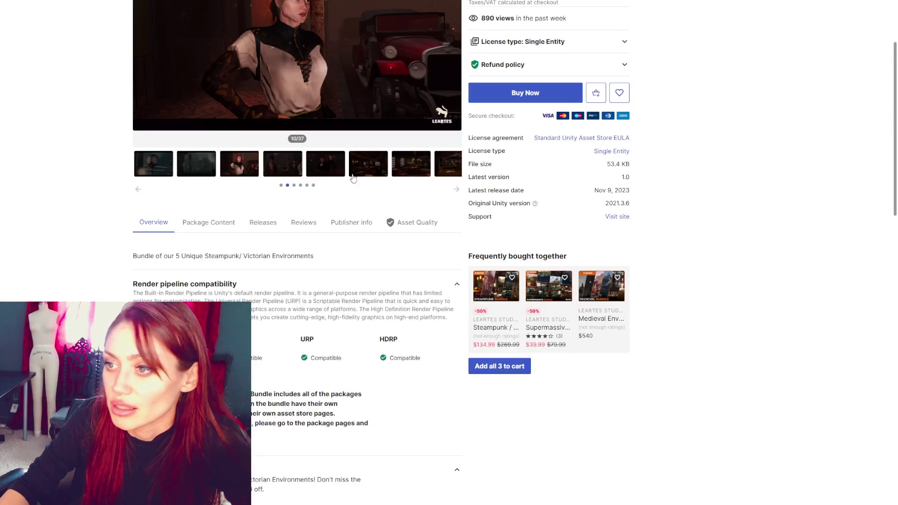
click(325, 164)
scroll(399, 242, up, 2)
click(399, 242)
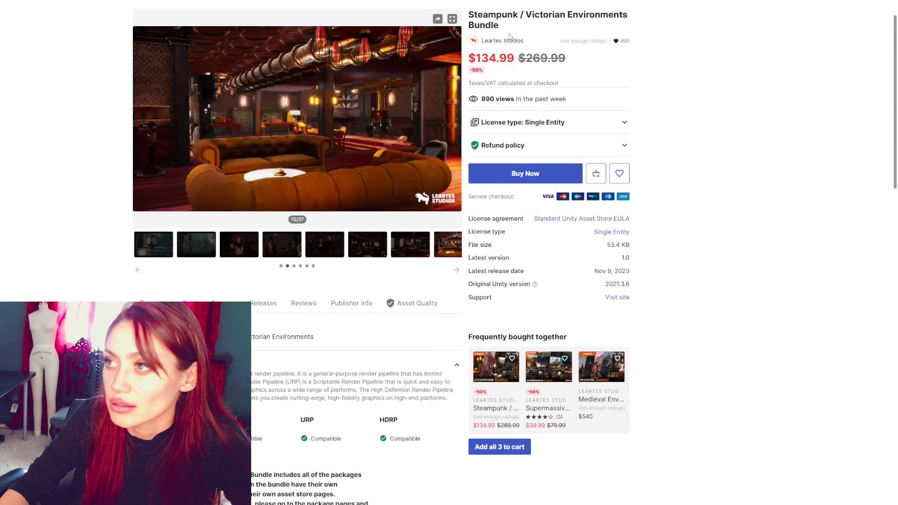
key(alt+Left)
scroll(56, 289, down, 3)
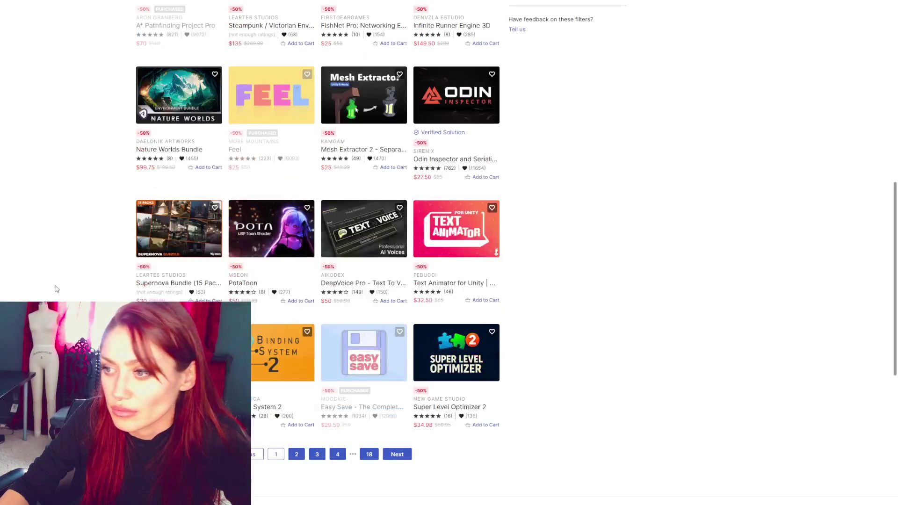
right_click(463, 239)
click(482, 248)
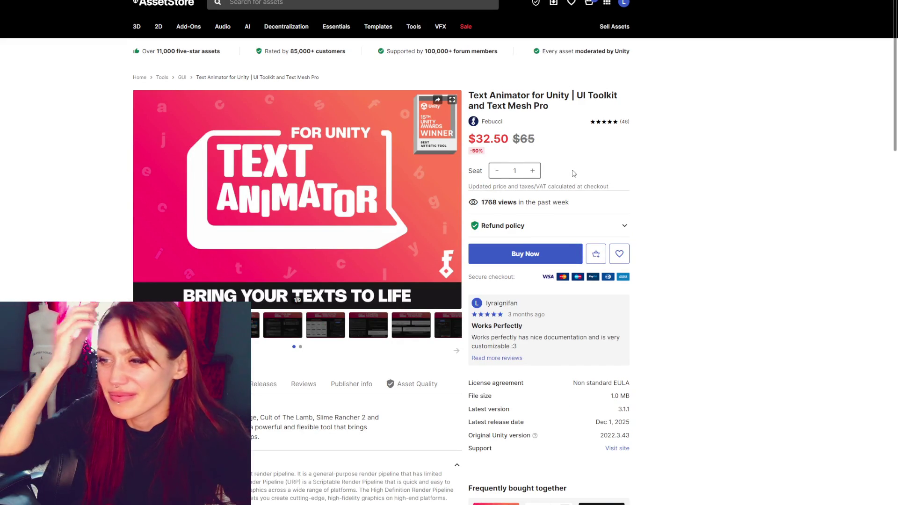
click(283, 328)
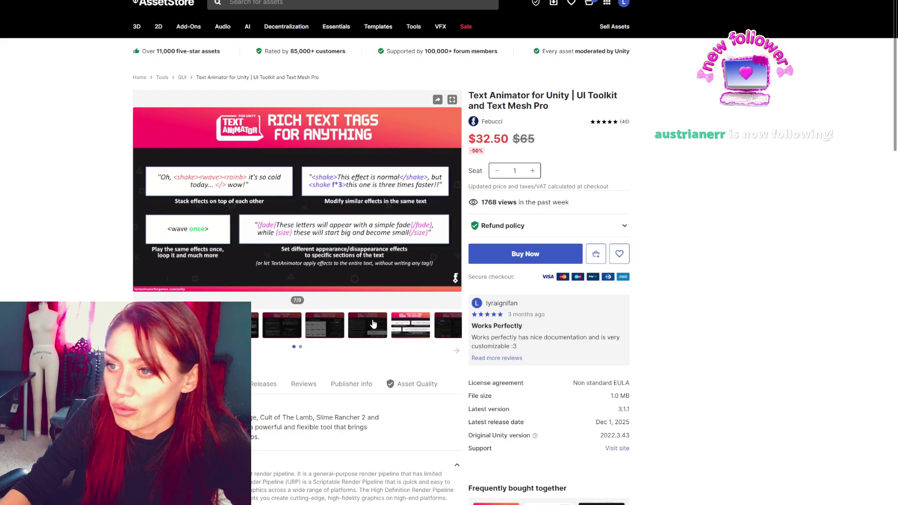
click(330, 323)
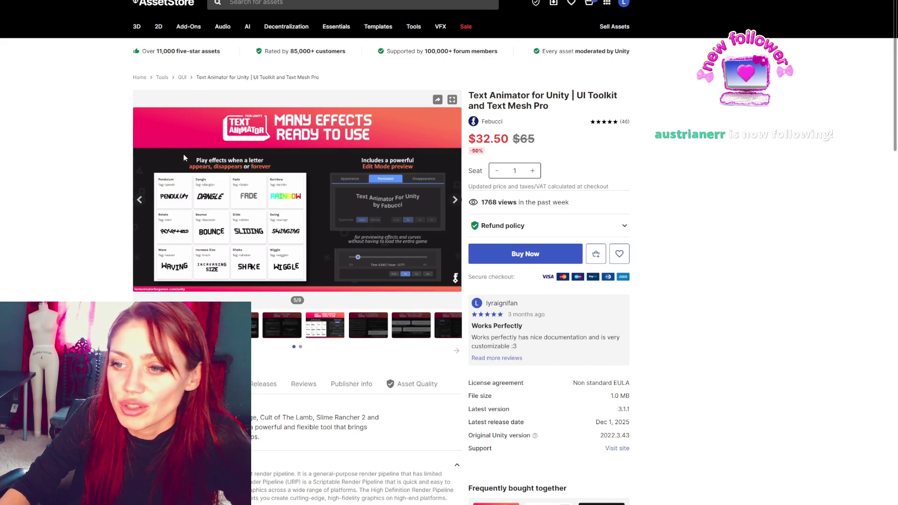
click(458, 330)
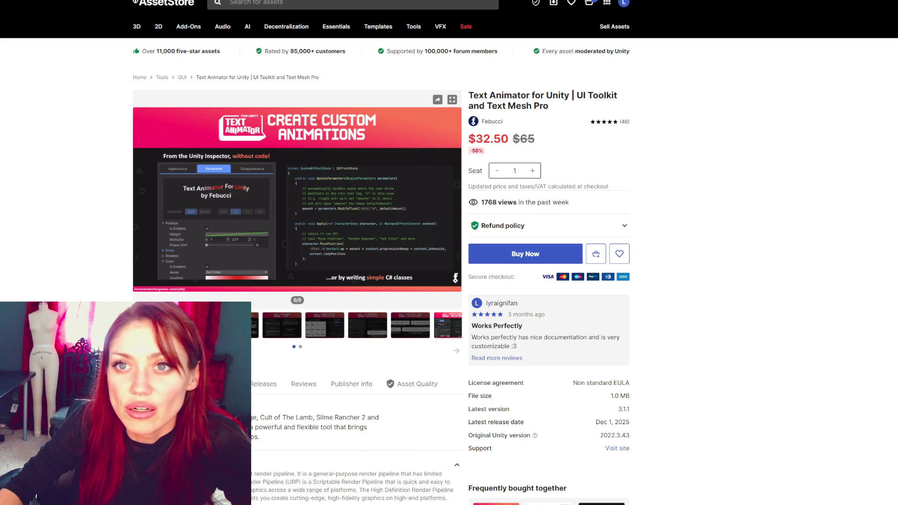
key(alt+Left)
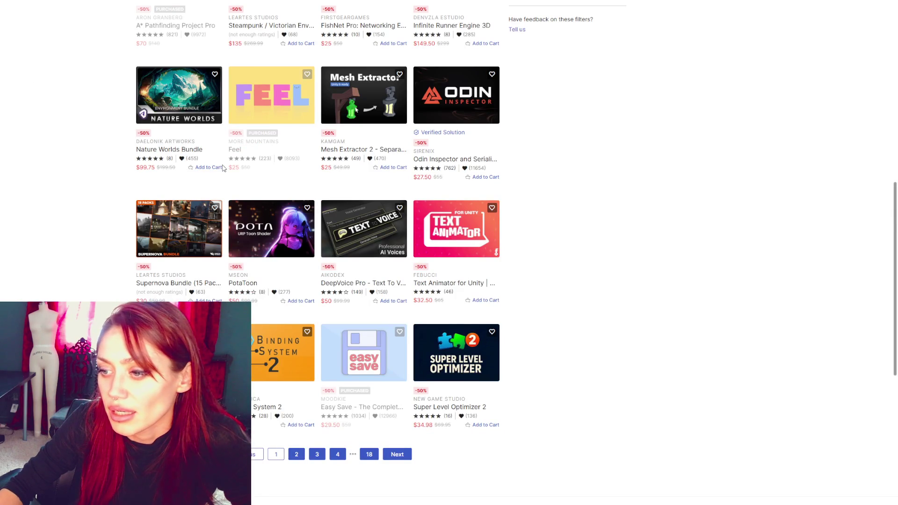
Look over the already-purchased Easy Save page ($29.50, was $59), then return to the results grid
scroll(223, 168, down, 3)
right_click(362, 226)
key(Escape)
key(ctrl+Tab)
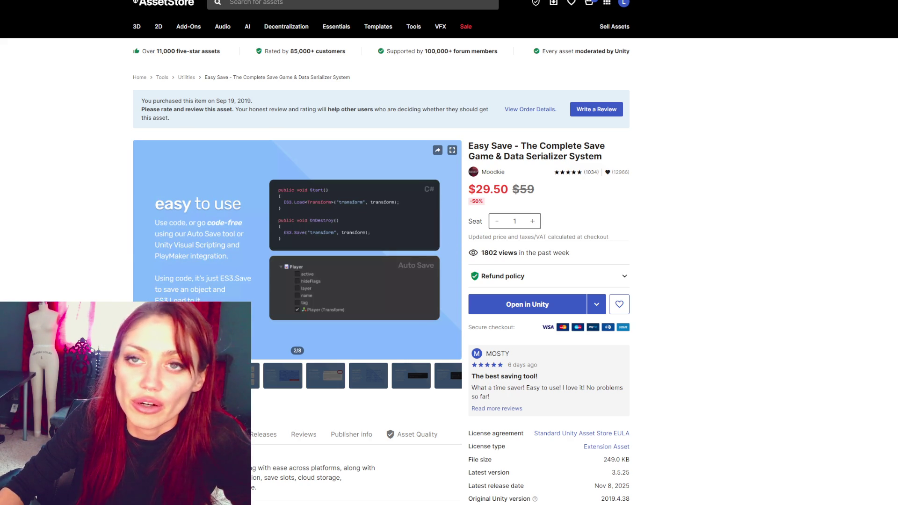
key(alt+Left)
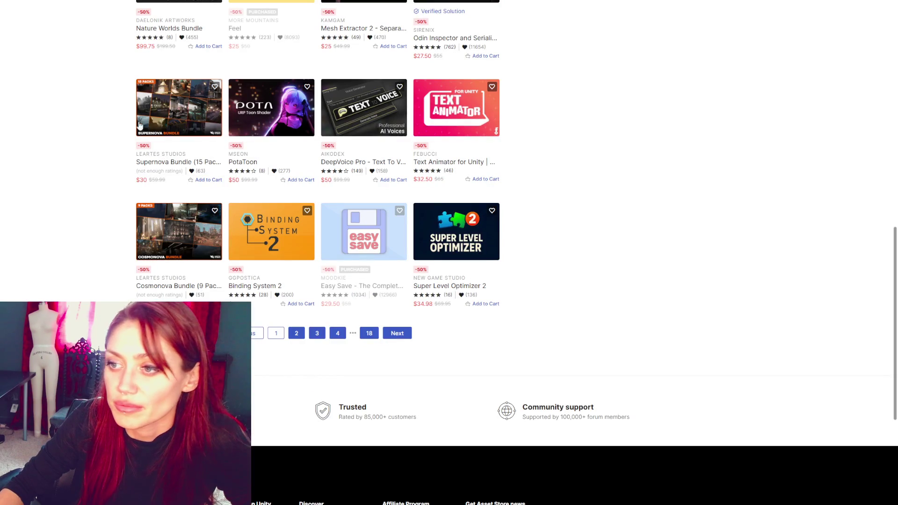
Scroll up and bring up link options for the Odin Inspector and Serializer listing
scroll(634, 276, up, 1)
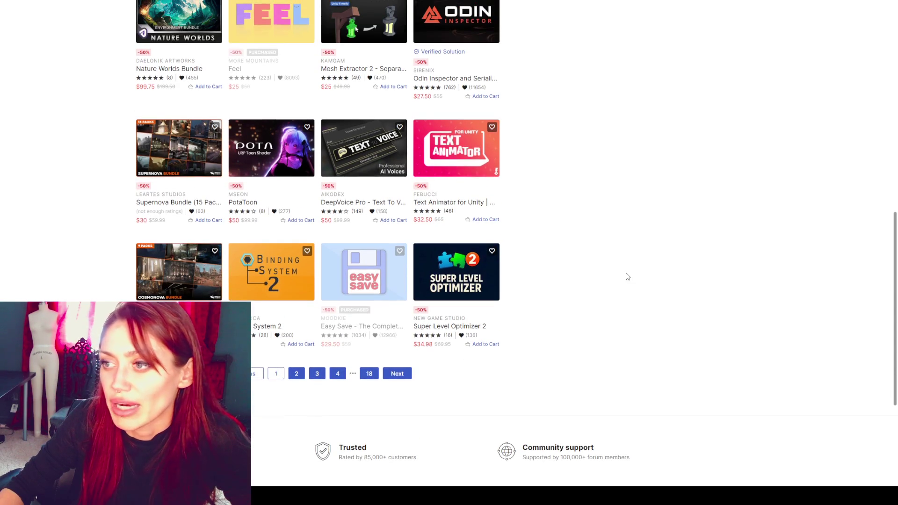
scroll(593, 225, up, 2)
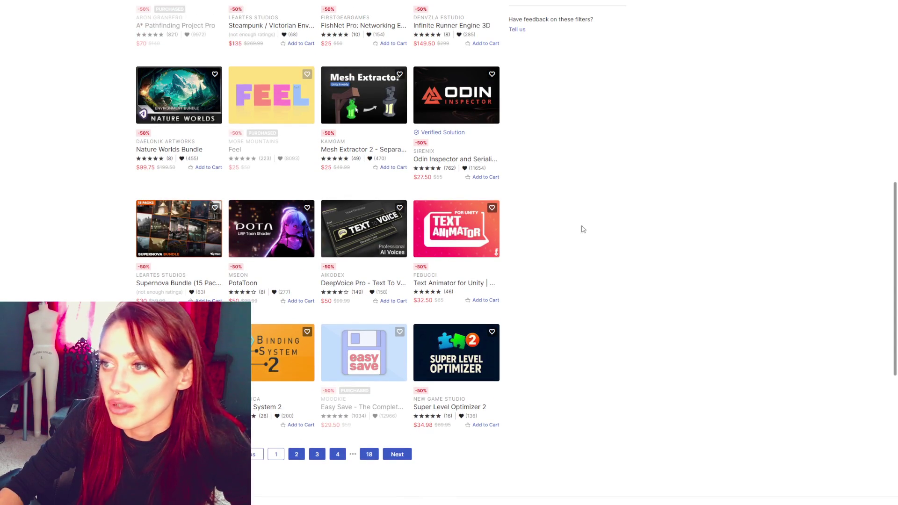
right_click(470, 99)
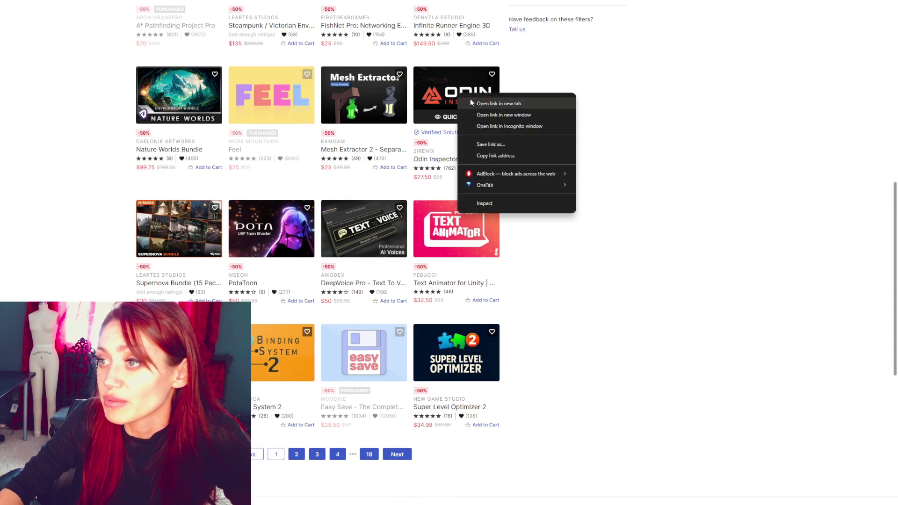
click(282, 135)
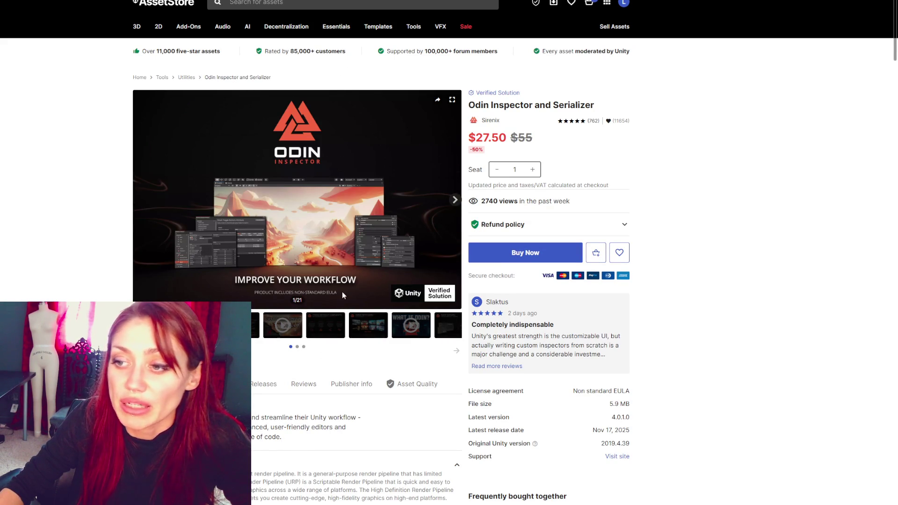
key(alt+Left)
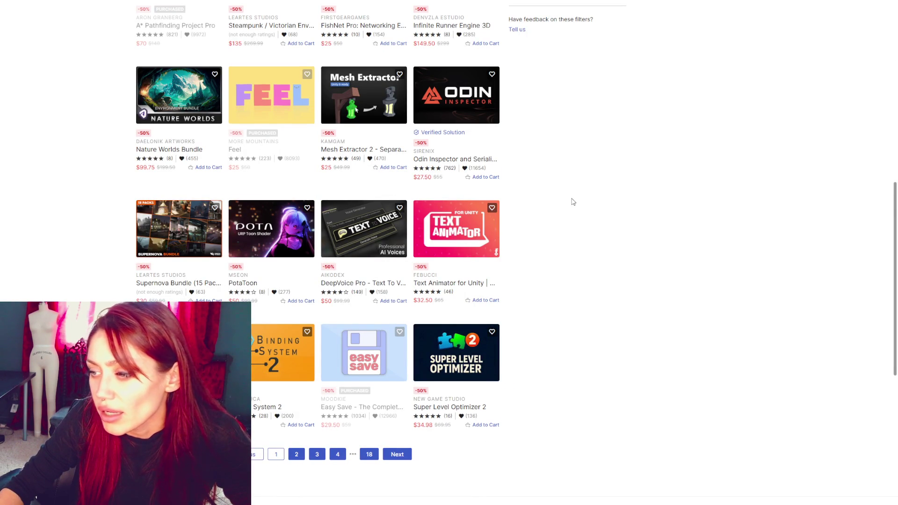
scroll(573, 201, down, 2)
scroll(573, 201, up, 15)
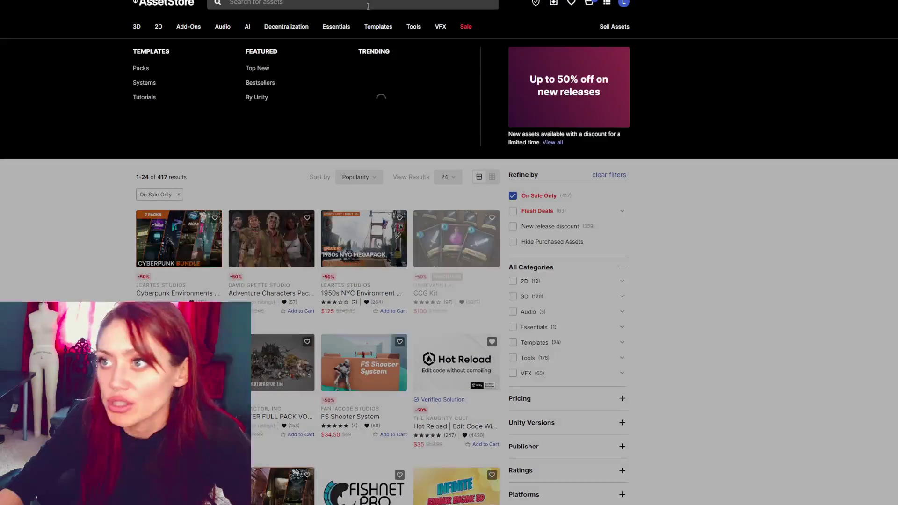
click(369, 4)
text(umotion)
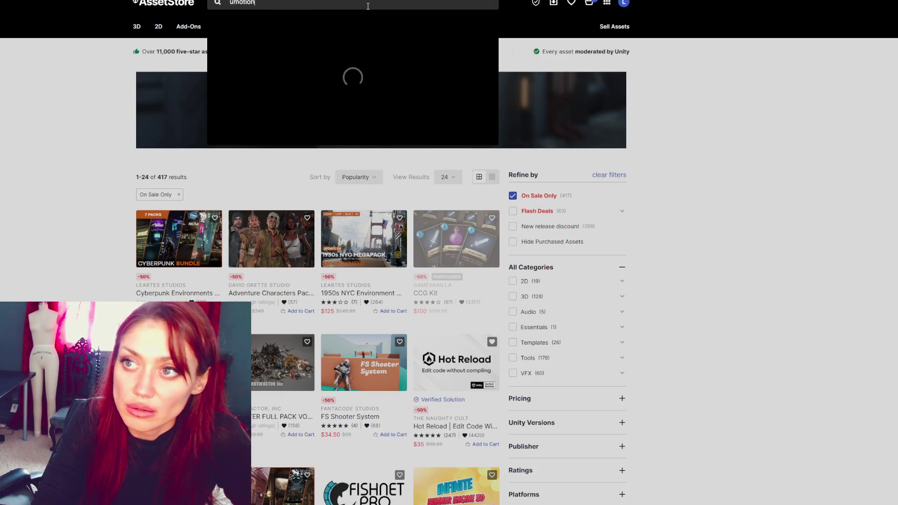
key(Return)
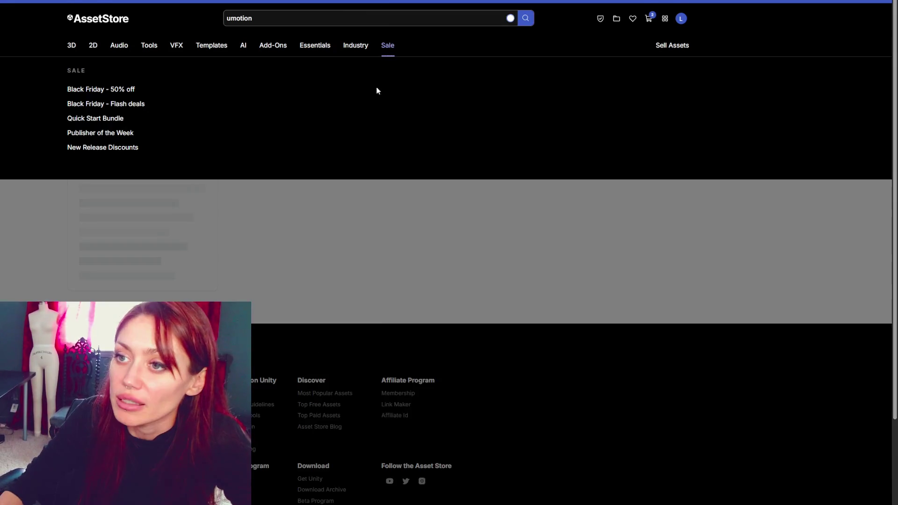
scroll(387, 262, down, 3)
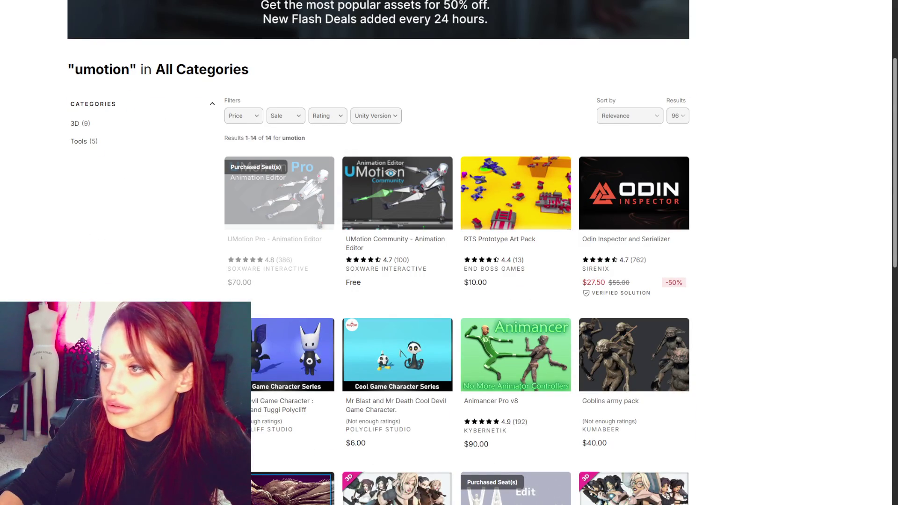
scroll(164, 301, down, 2)
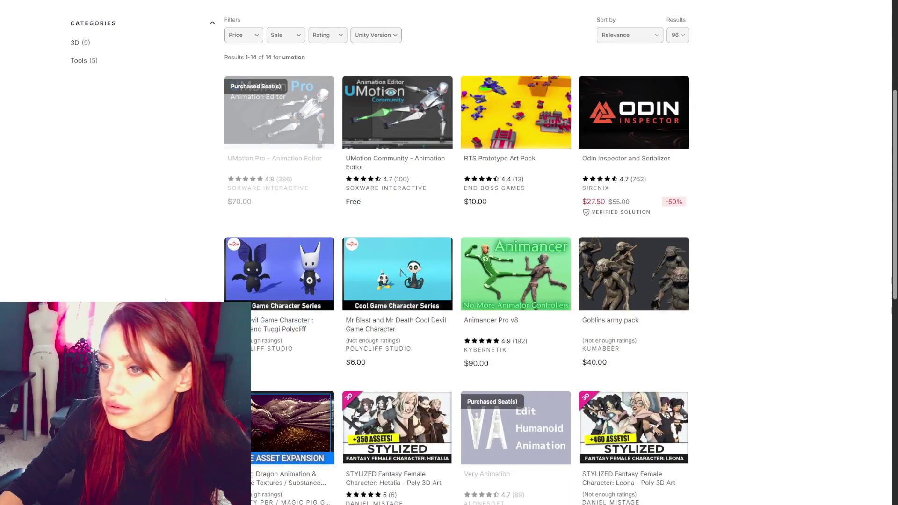
scroll(165, 301, down, 3)
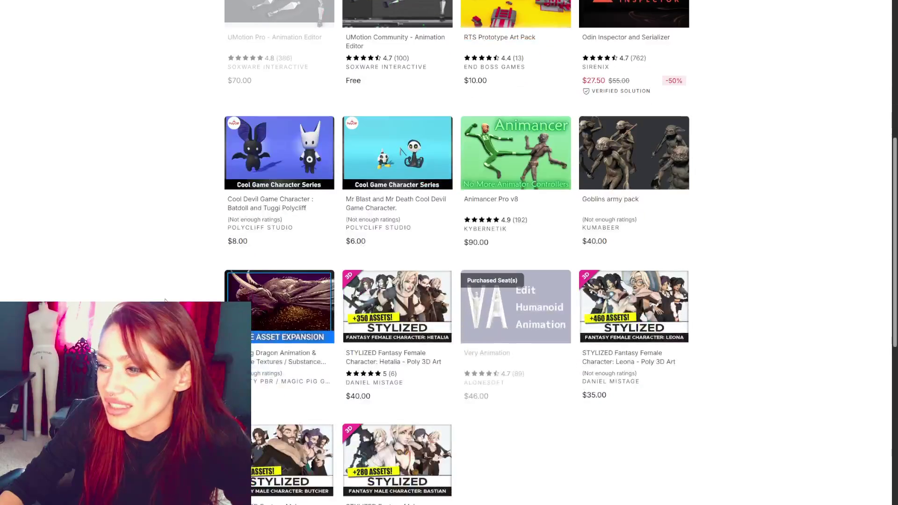
scroll(165, 300, up, 10)
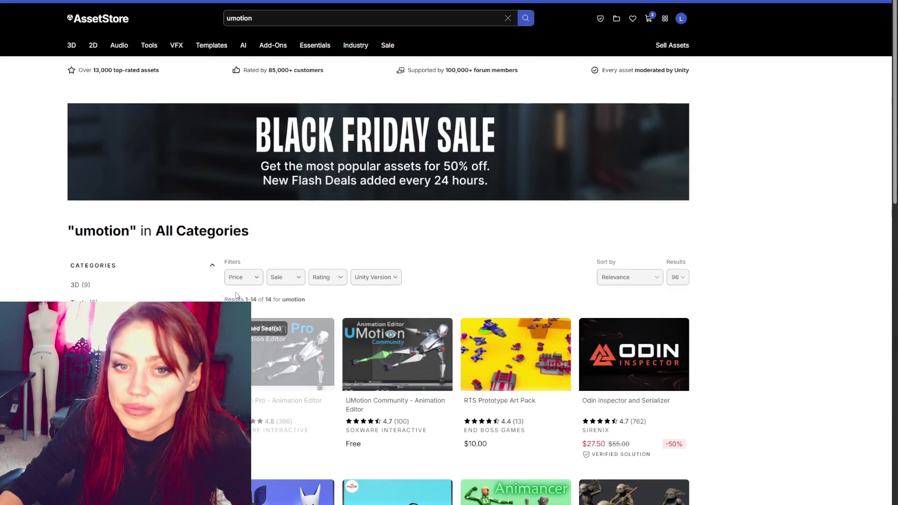
click(100, 187)
scroll(255, 249, down, 3)
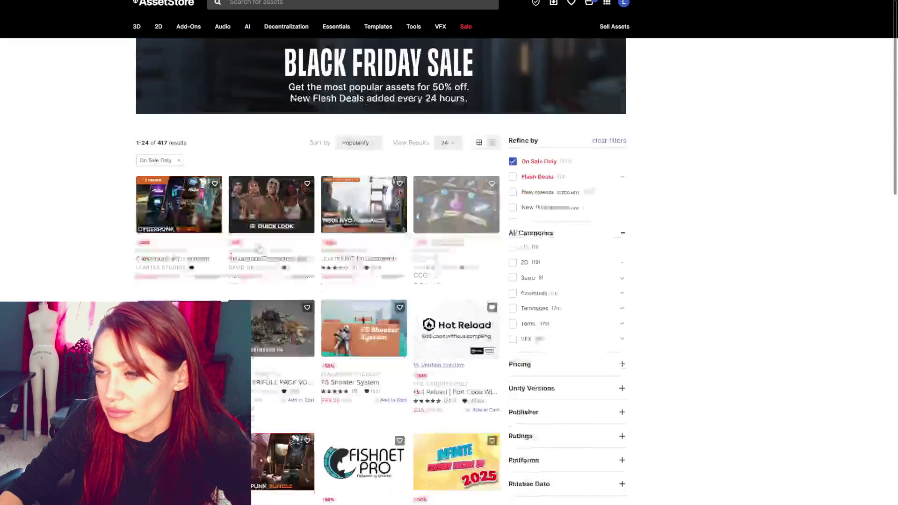
Scroll the On Sale grid past Mesh Extractor 2 and bring up the Feel card's link options
scroll(251, 249, down, 2)
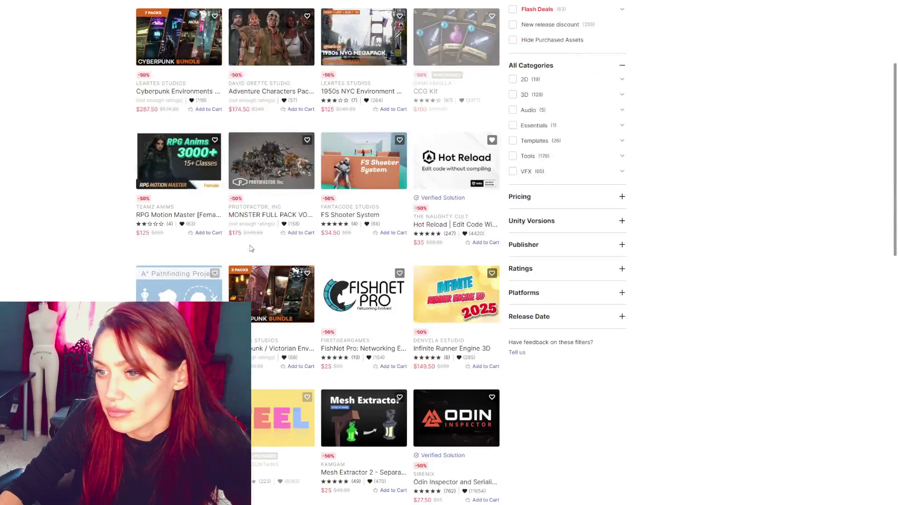
scroll(251, 249, down, 2)
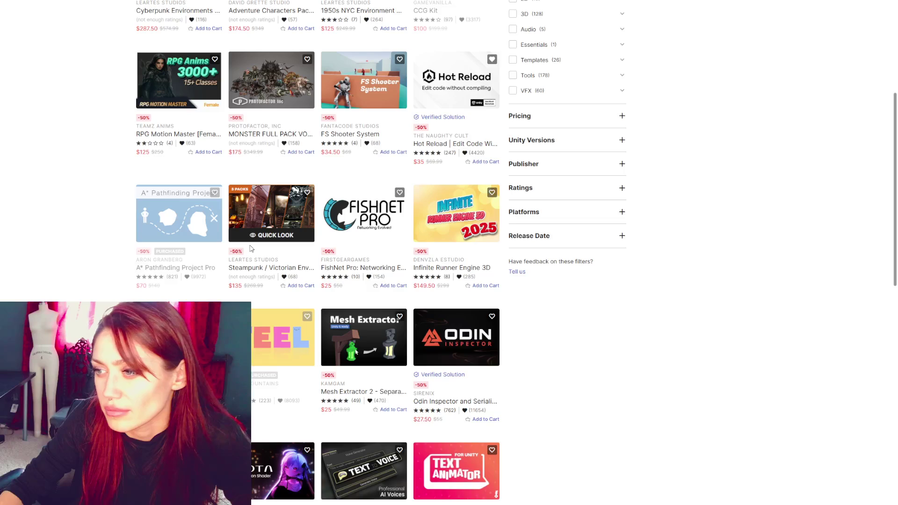
scroll(252, 249, down, 3)
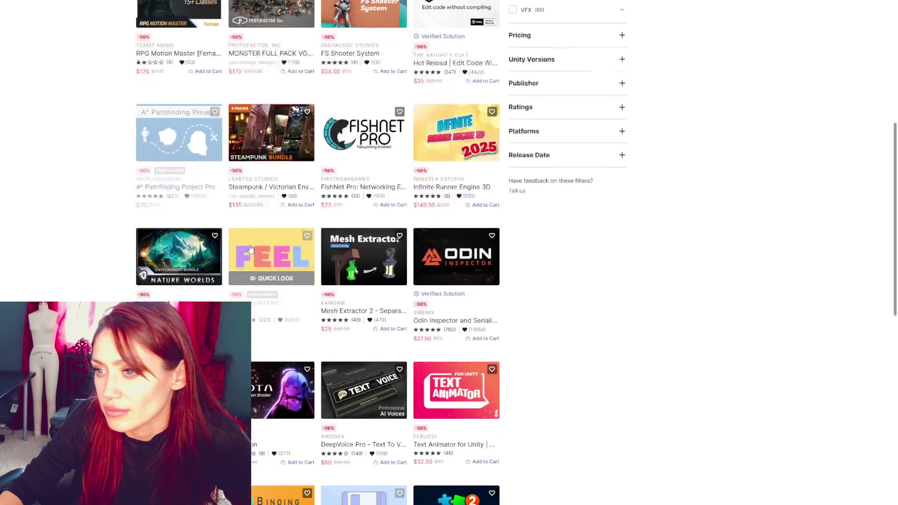
scroll(645, 293, up, 4)
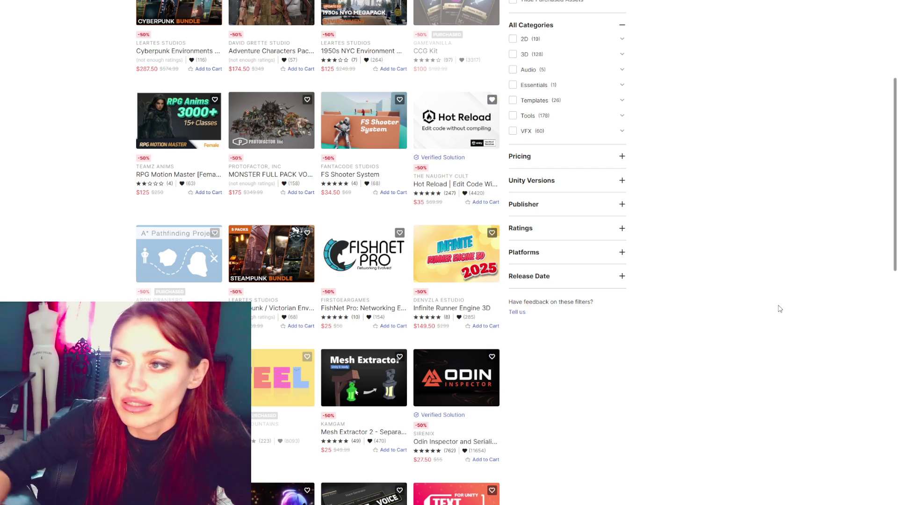
mouse_move(434, 143)
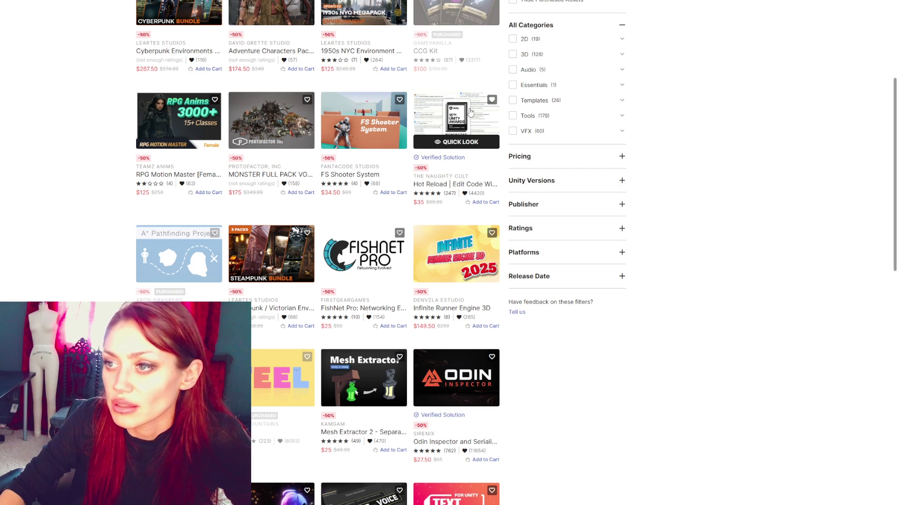
scroll(736, 195, down, 3)
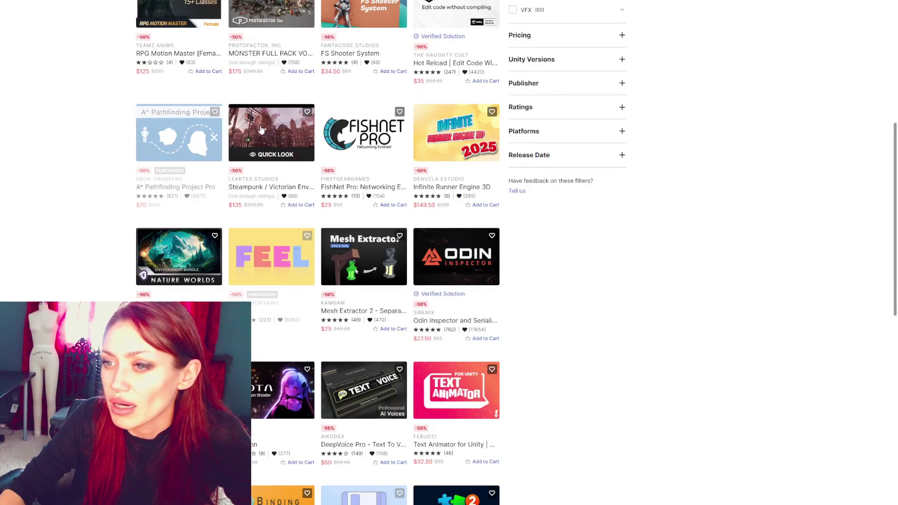
scroll(276, 161, down, 3)
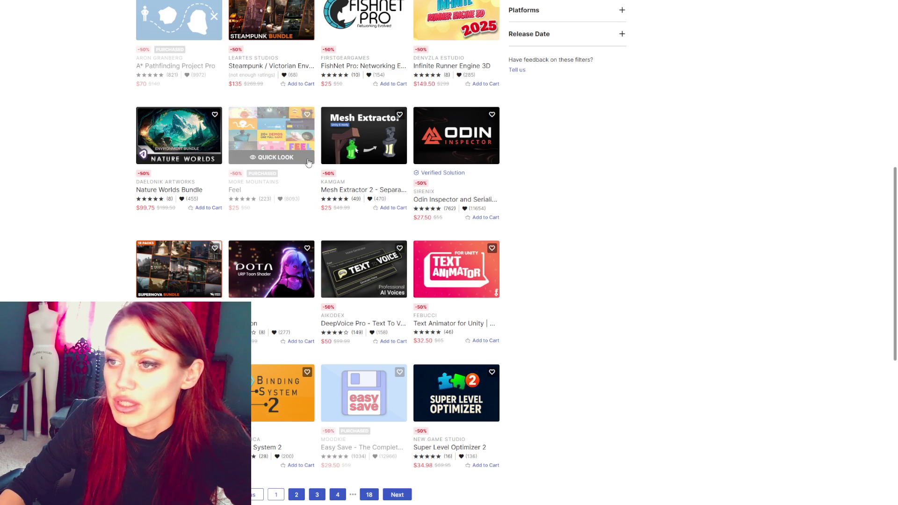
right_click(275, 141)
click(290, 146)
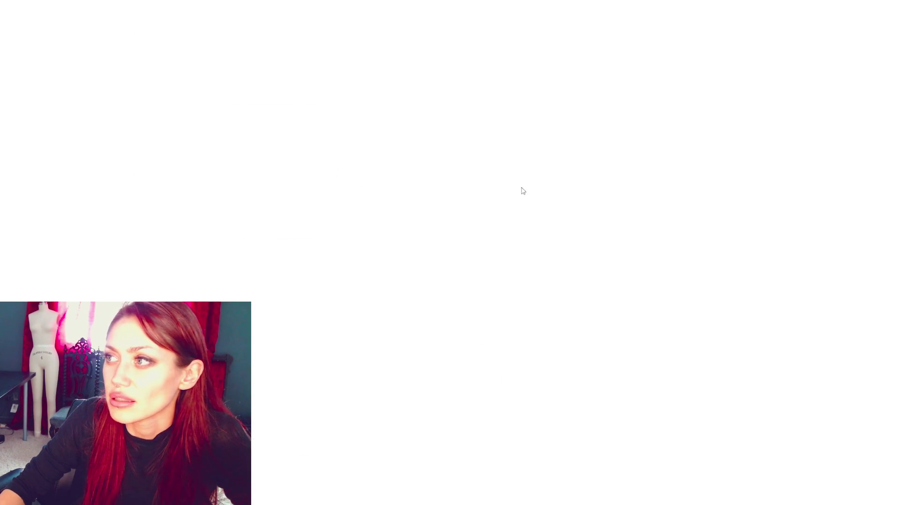
click(275, 370)
click(275, 371)
click(368, 375)
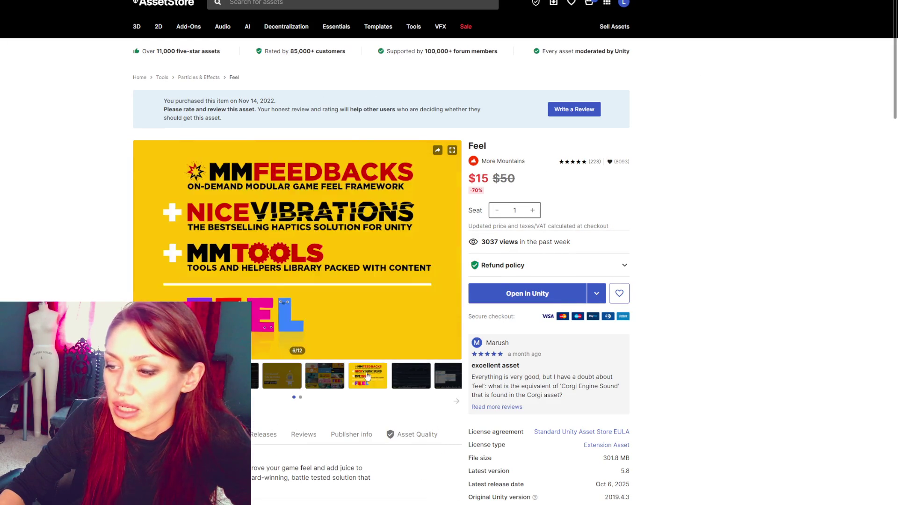
click(333, 378)
click(368, 376)
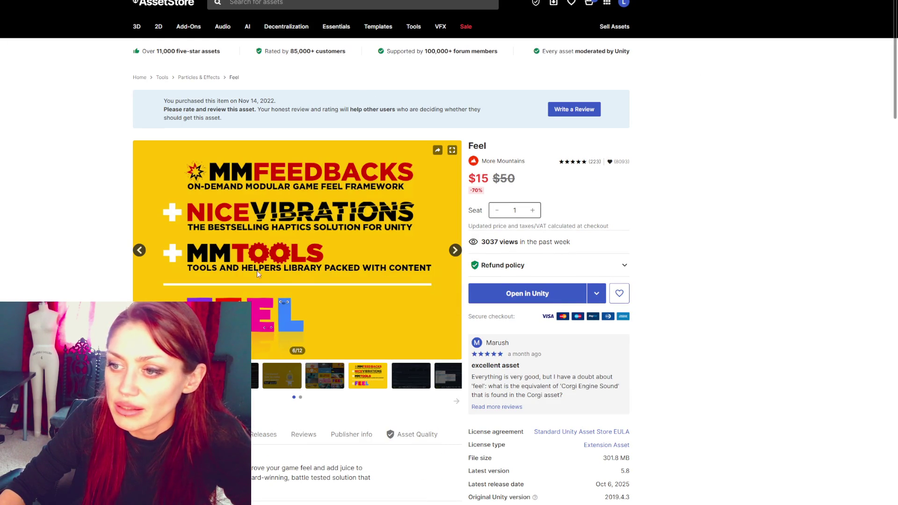
click(416, 378)
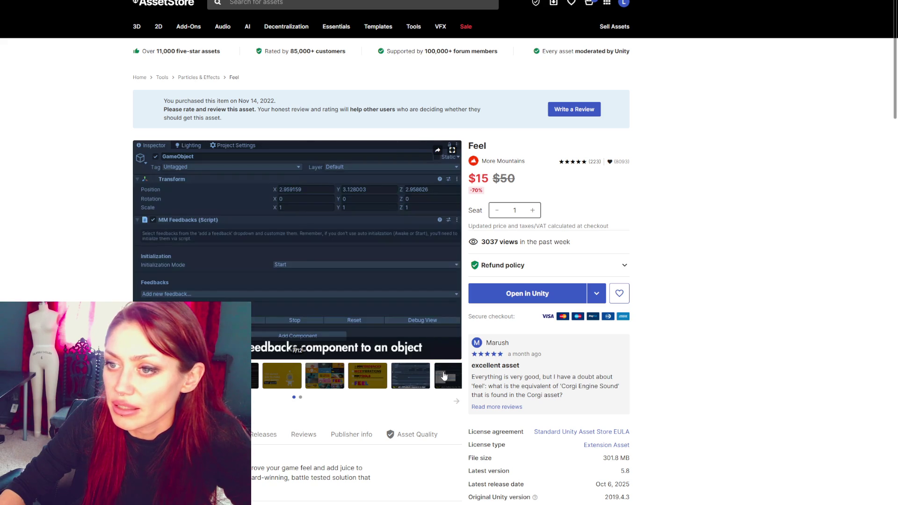
click(444, 376)
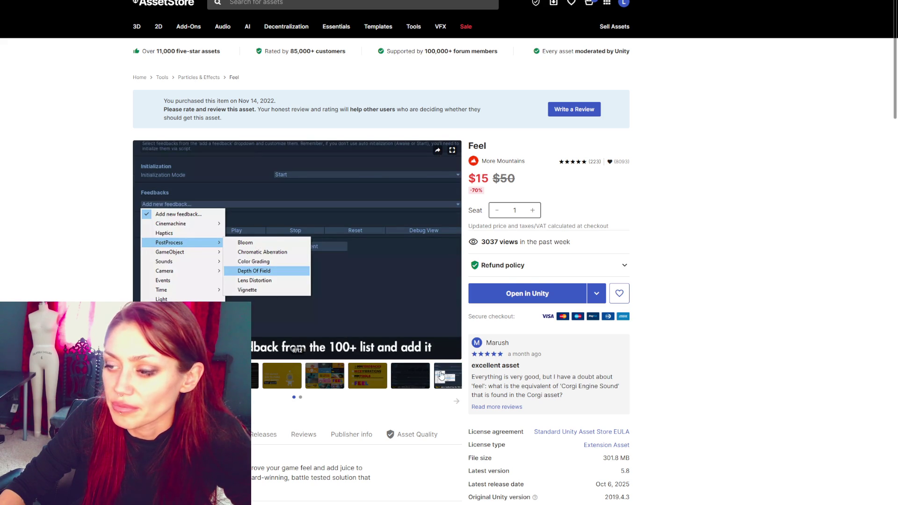
click(456, 402)
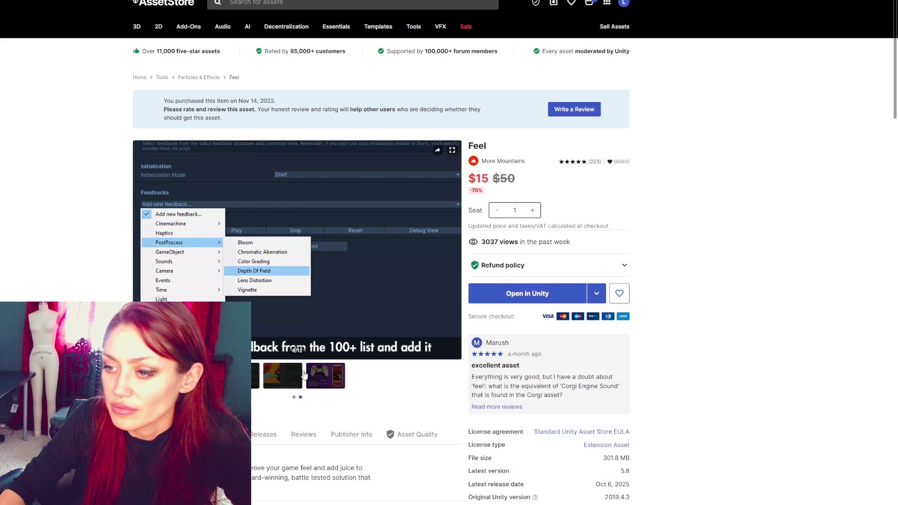
click(323, 381)
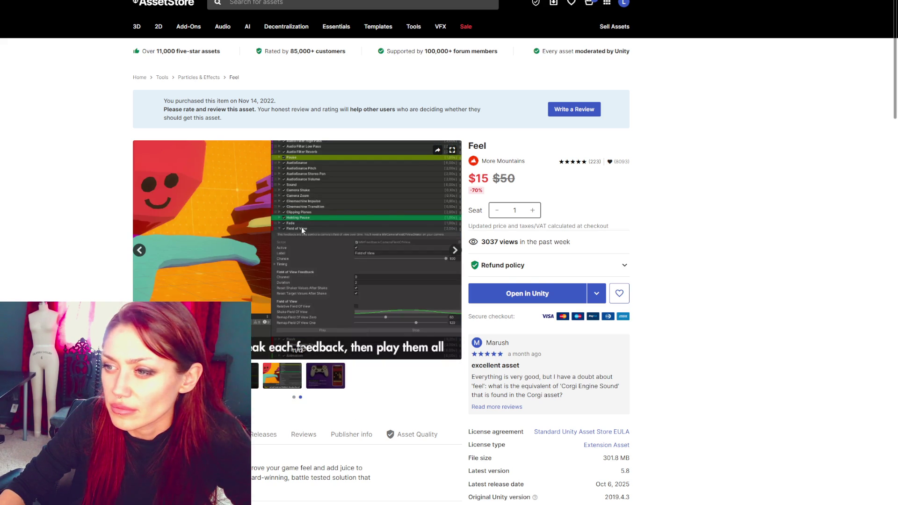
click(319, 380)
click(284, 387)
click(239, 376)
click(196, 376)
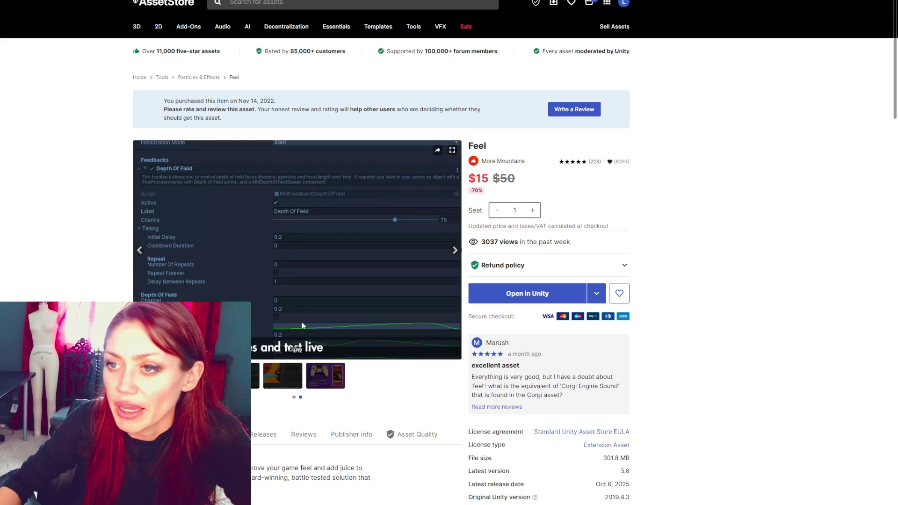
key(alt+Left)
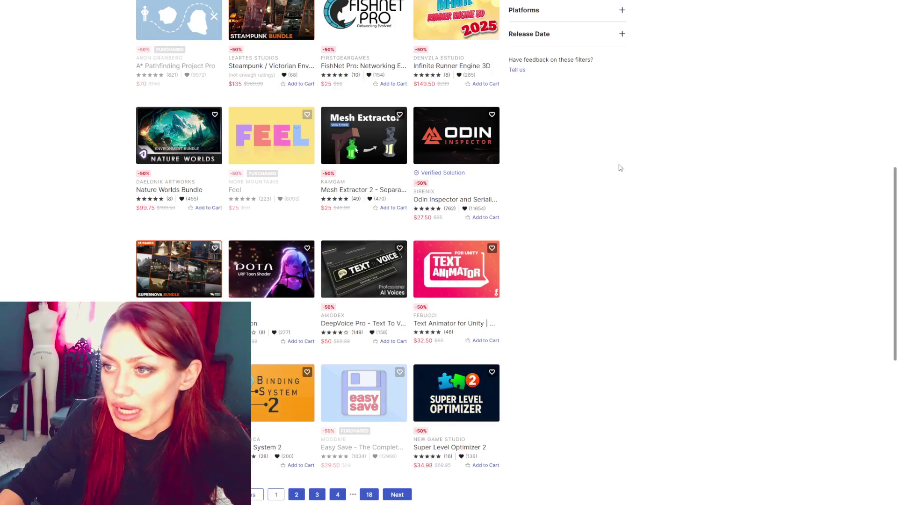
scroll(672, 211, down, 3)
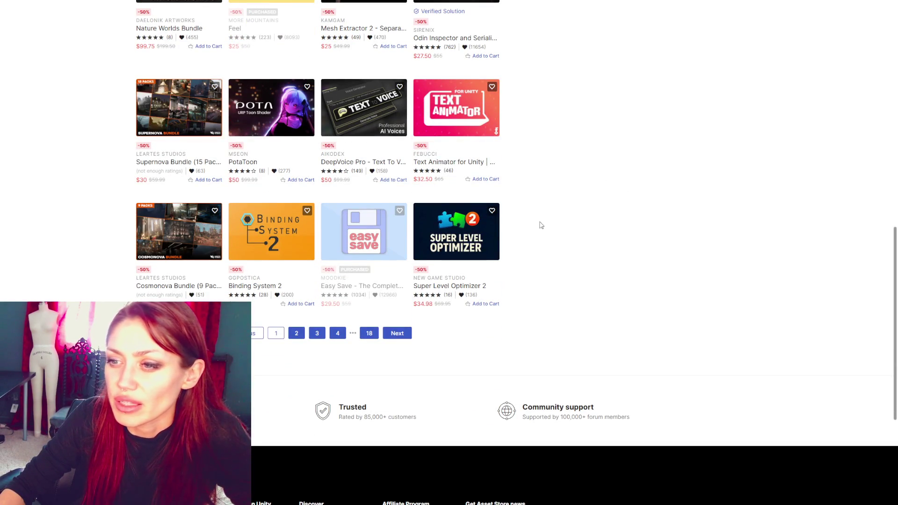
click(297, 333)
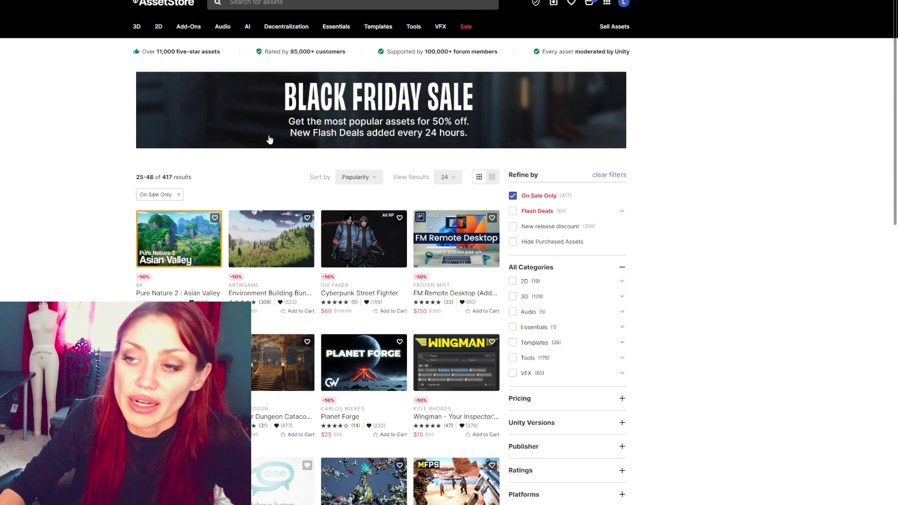
scroll(646, 228, down, 2)
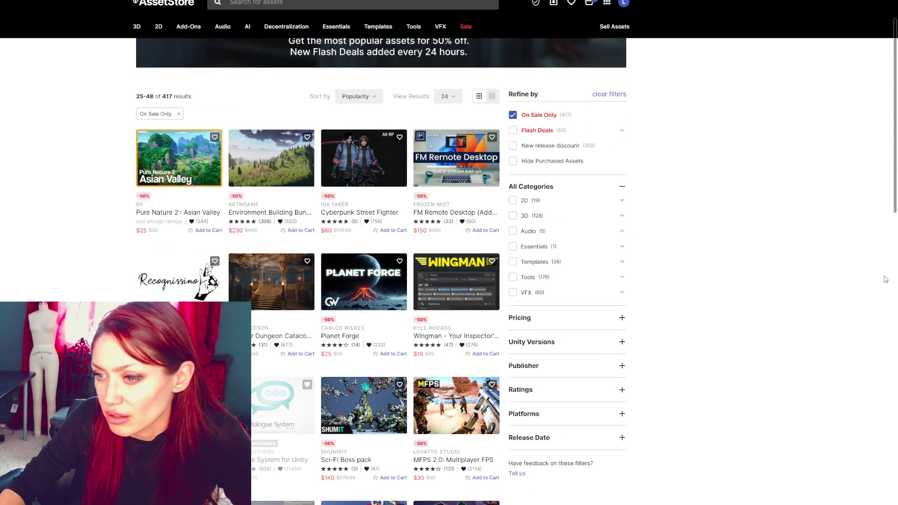
scroll(886, 279, down, 2)
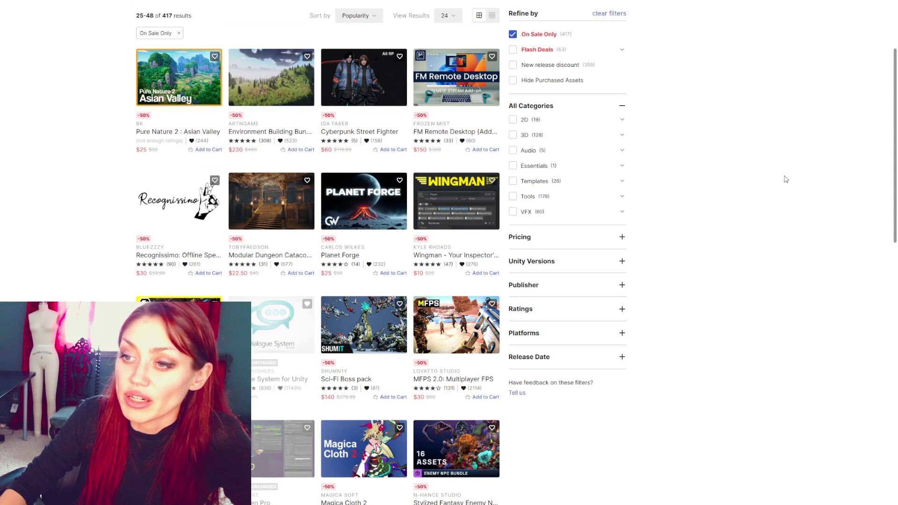
scroll(791, 177, down, 2)
scroll(744, 138, down, 1)
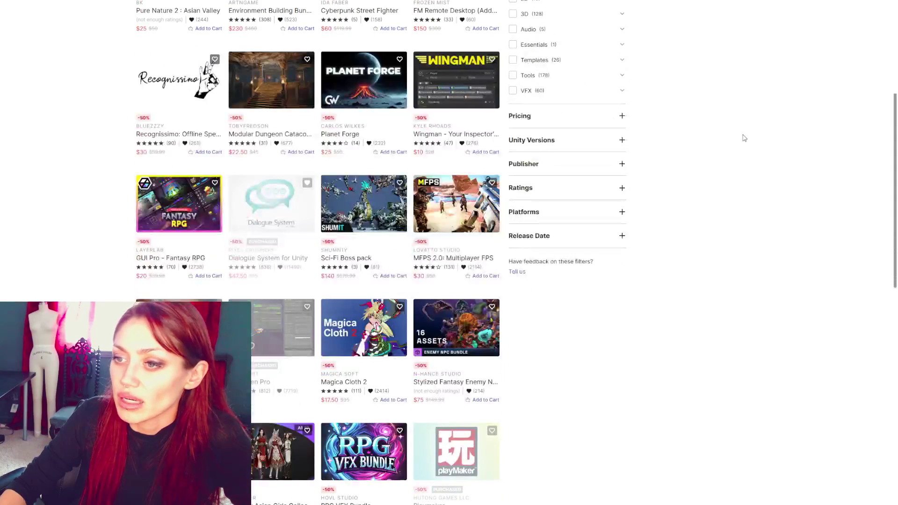
scroll(744, 138, down, 5)
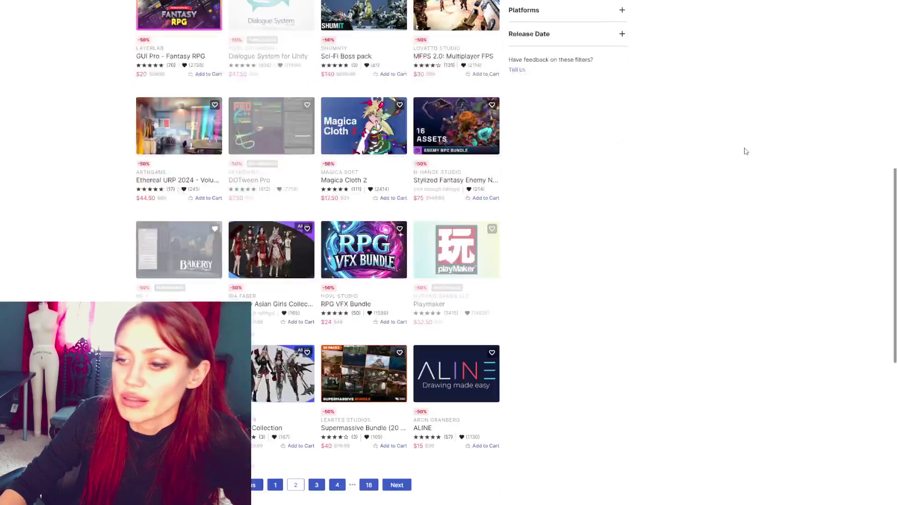
scroll(745, 150, up, 12)
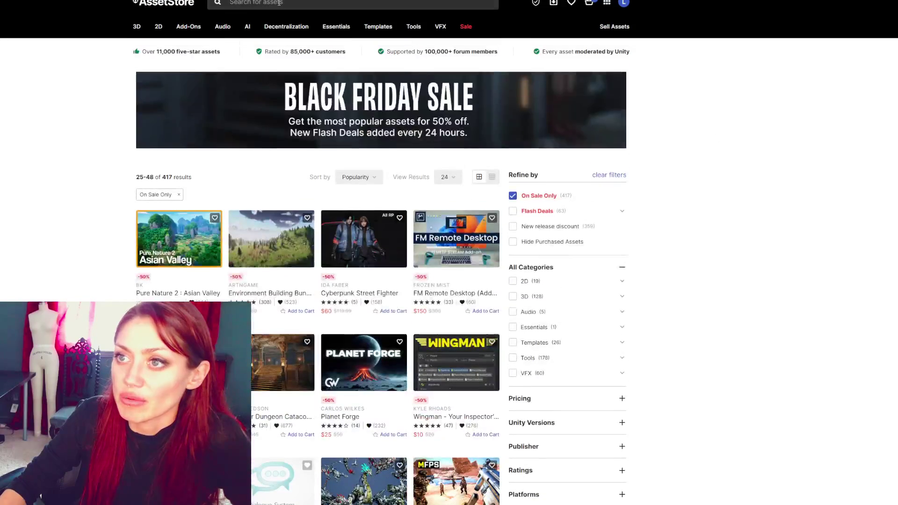
Search the store for 'nature manufacture' and scroll through the 27 results
click(280, 3)
key(Return)
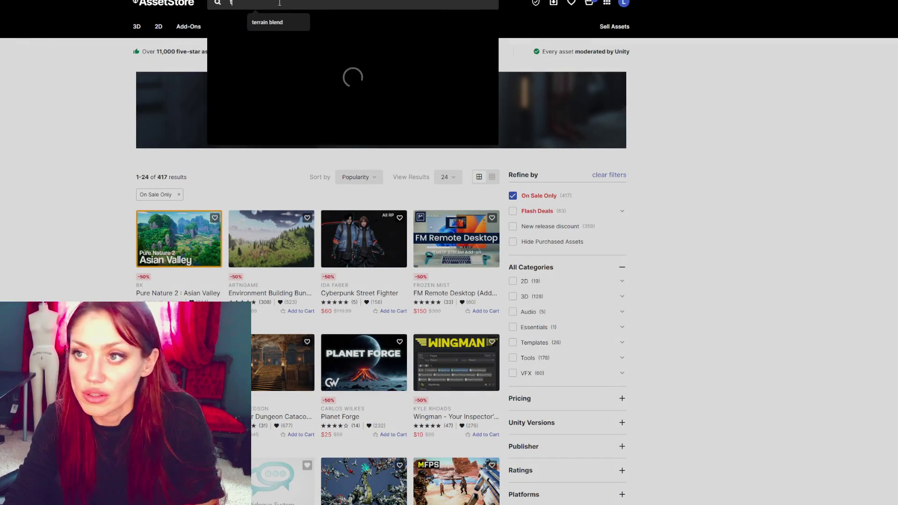
text(nature manufacture)
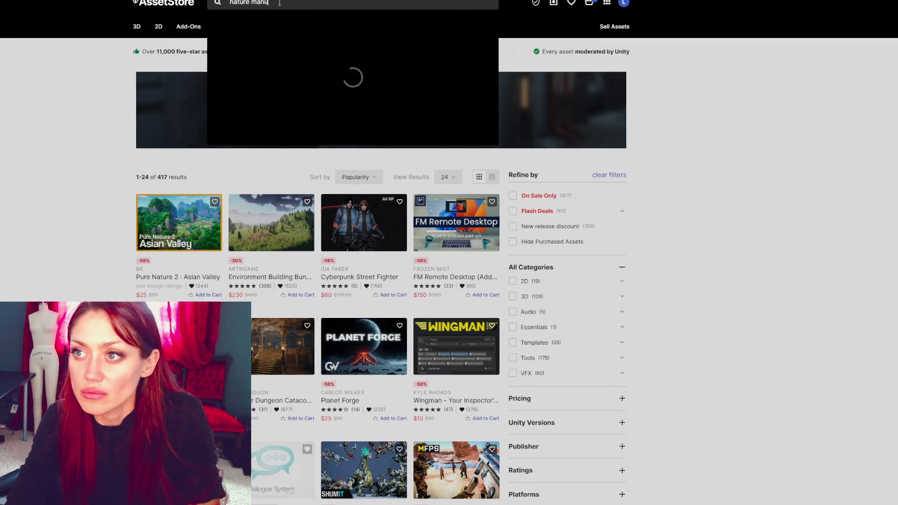
key(Return)
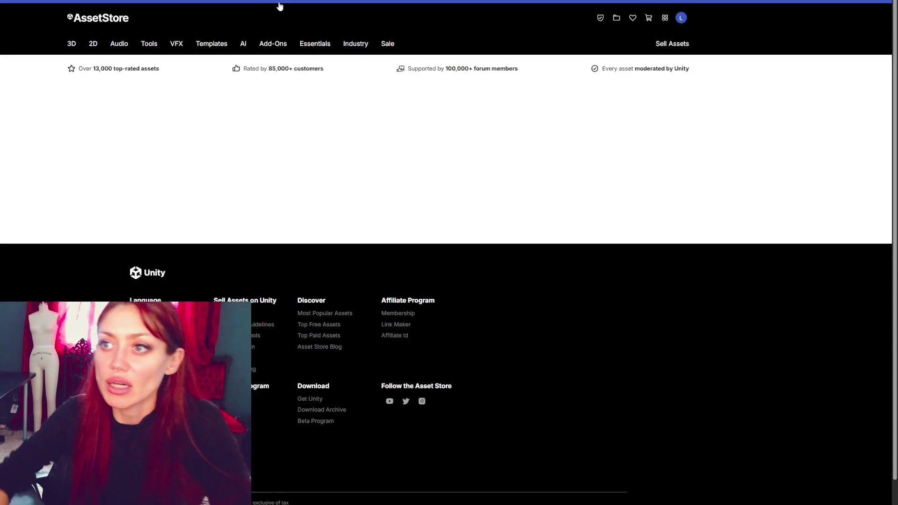
scroll(293, 353, down, 3)
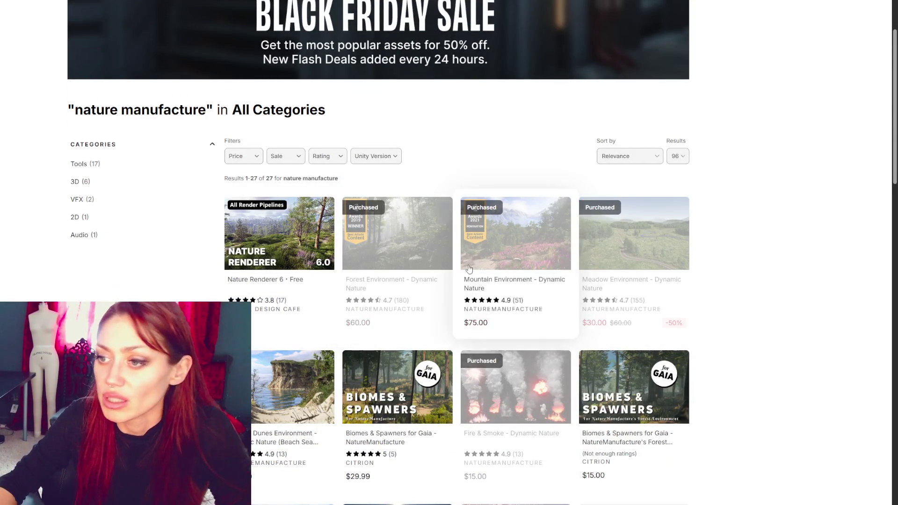
scroll(799, 319, down, 2)
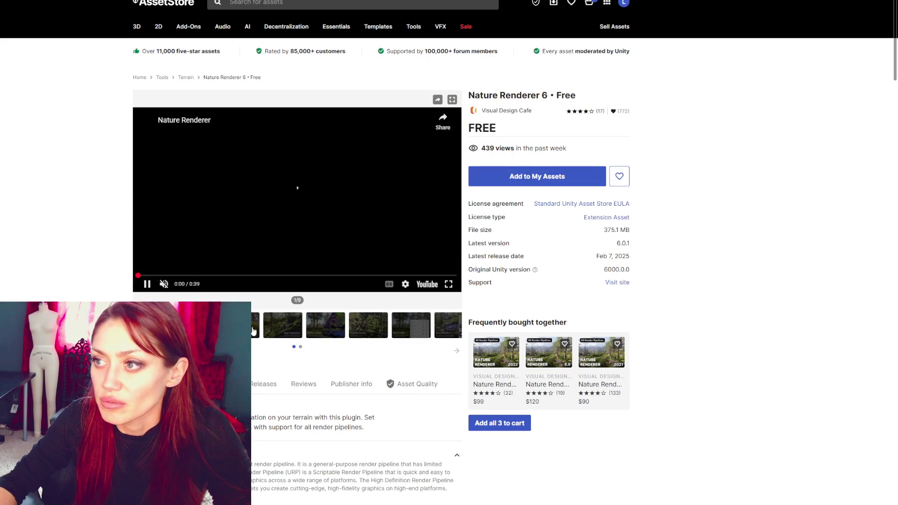
Show Nature Renderer 6's Render More Detail image, then go back to the nature manufacture results
click(255, 327)
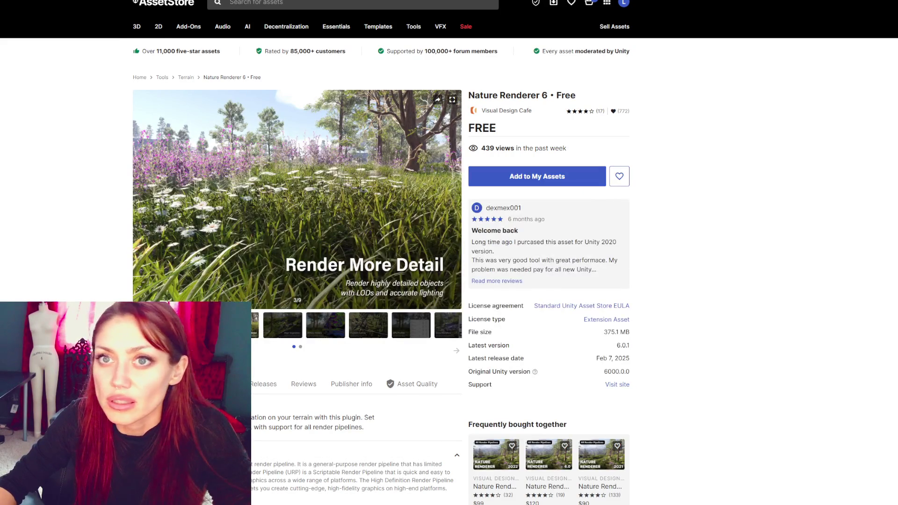
key(alt+Left)
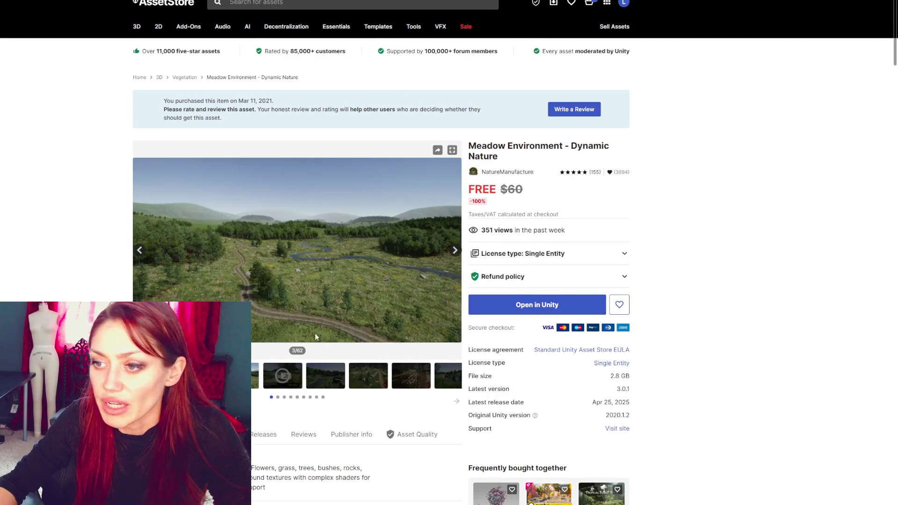
Browse the Meadow Environment gallery thumbnails, including the river and logs scenes
click(335, 378)
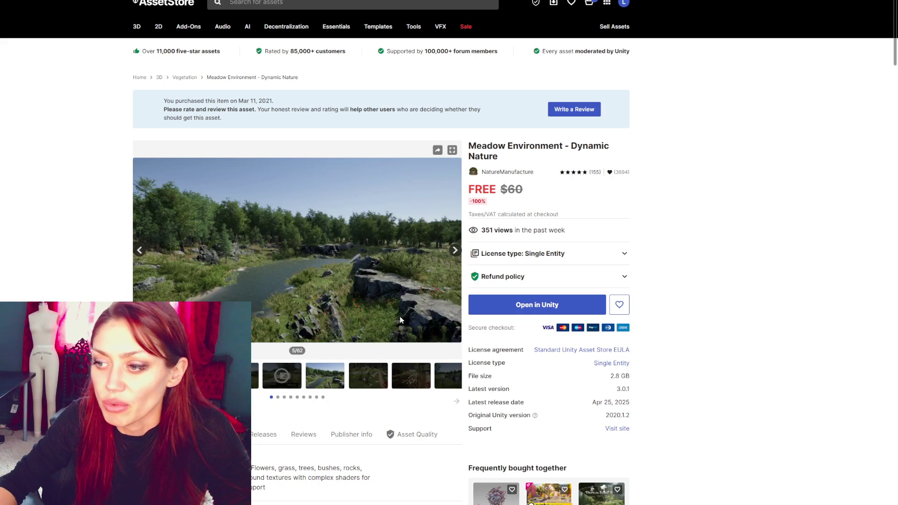
click(423, 372)
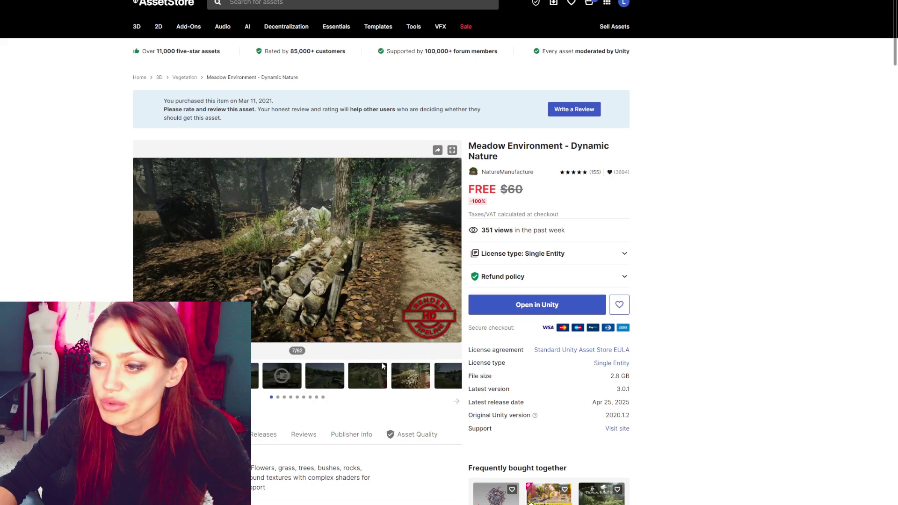
click(383, 366)
click(446, 376)
Advance image by image through the Meadow gallery to the tree types and bark details images
click(454, 255)
click(453, 255)
click(454, 255)
click(453, 255)
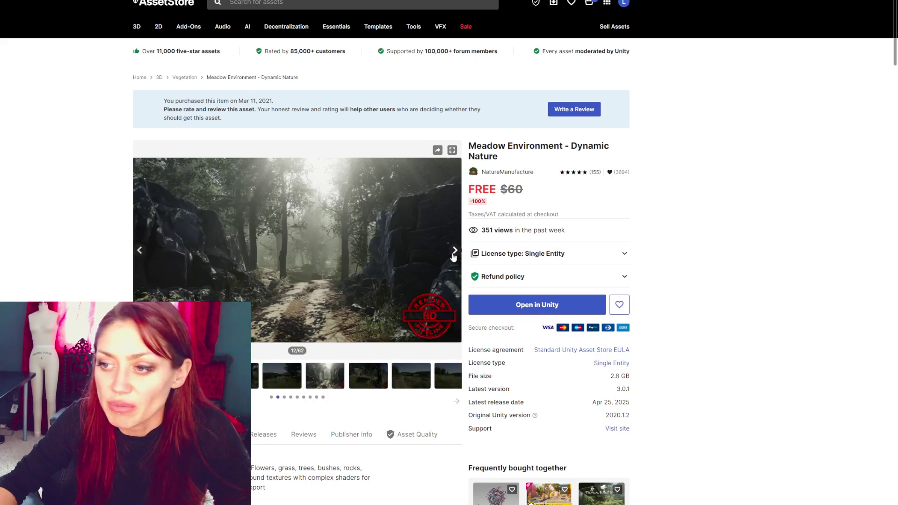
click(453, 255)
click(453, 255)
click(454, 255)
click(454, 255)
click(453, 255)
click(453, 255)
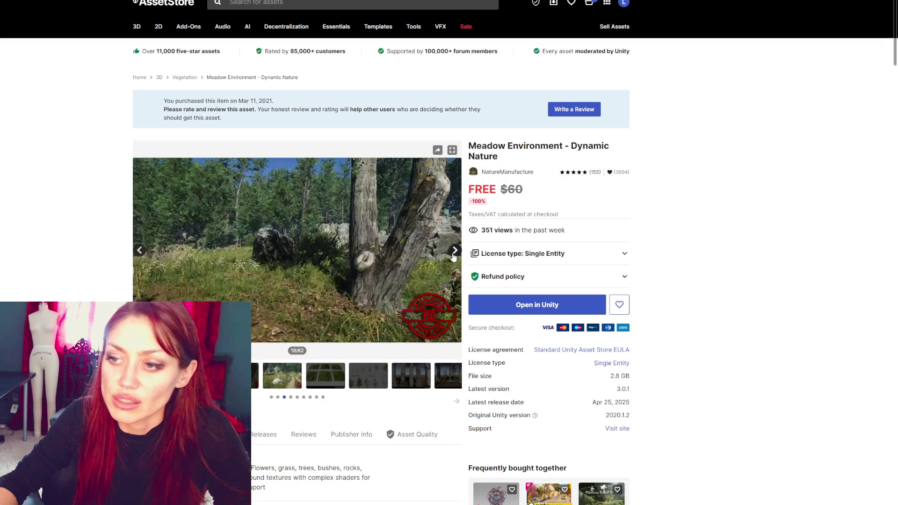
click(453, 255)
click(453, 255)
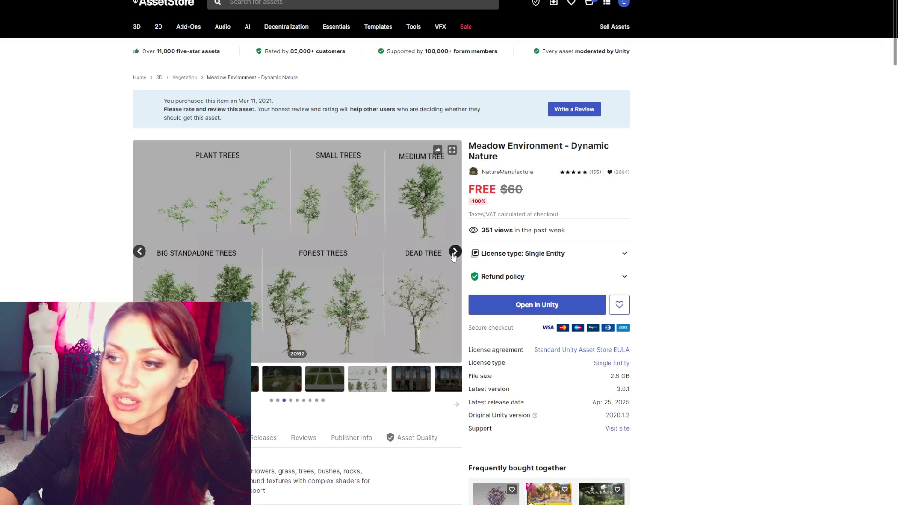
click(453, 255)
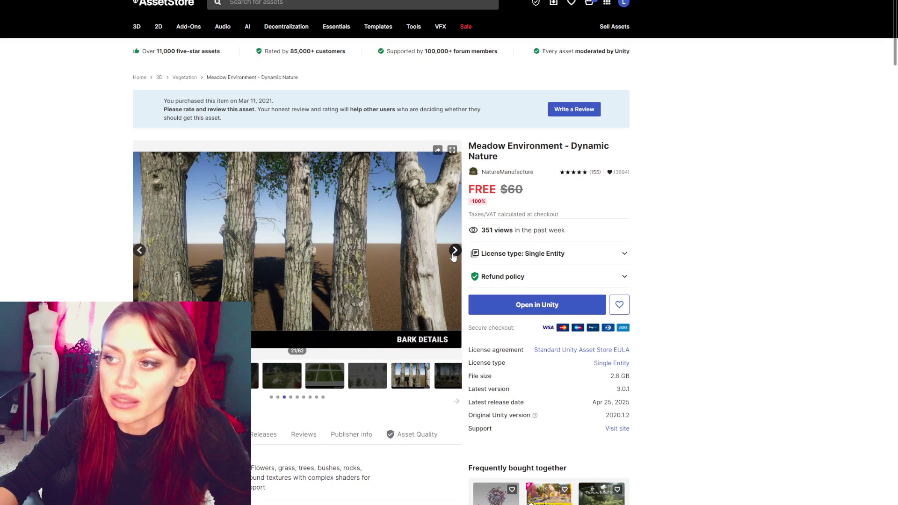
Return to the first thumbnails and play the HD SRP showcase video full screen
click(271, 398)
click(282, 376)
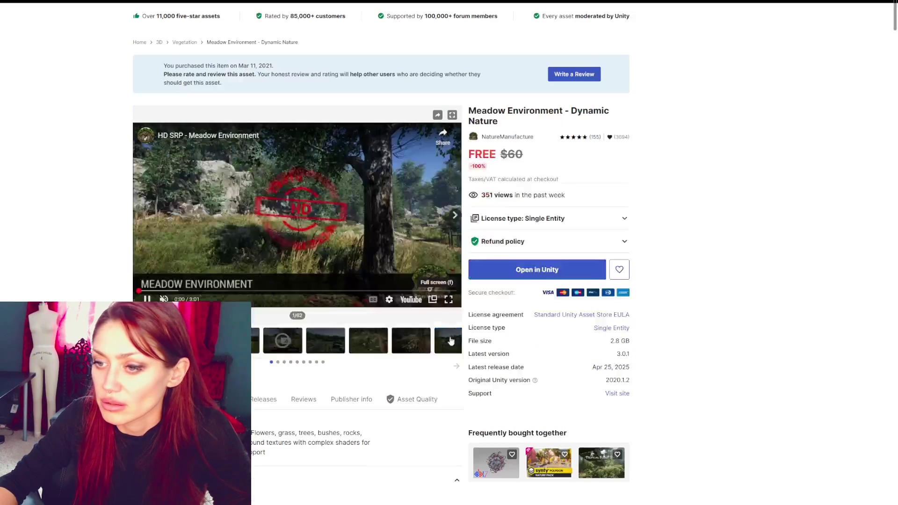
click(452, 323)
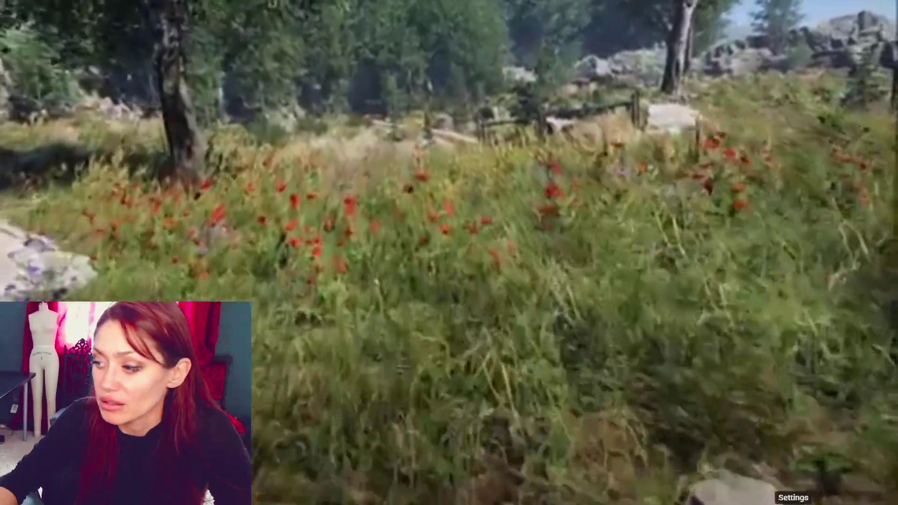
Set the fullscreen Meadow trailer's playback quality to 1080p60
click(792, 491)
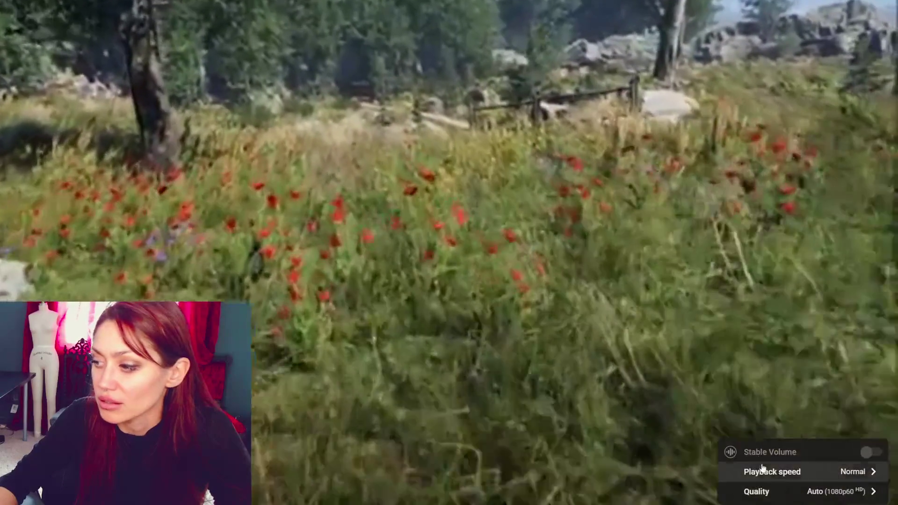
click(761, 487)
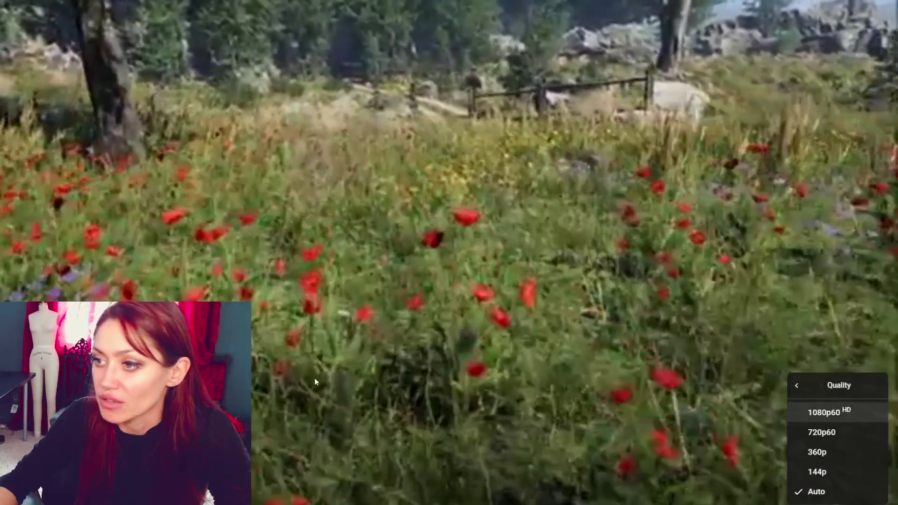
click(817, 414)
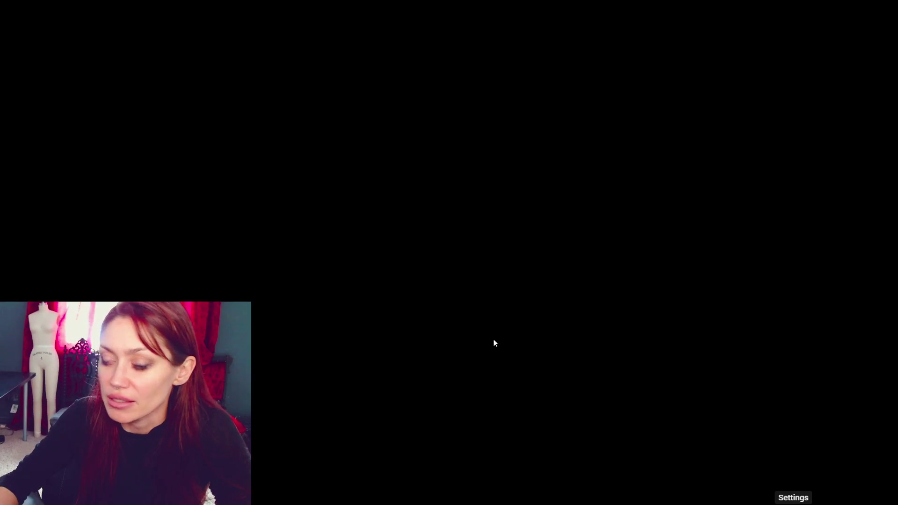
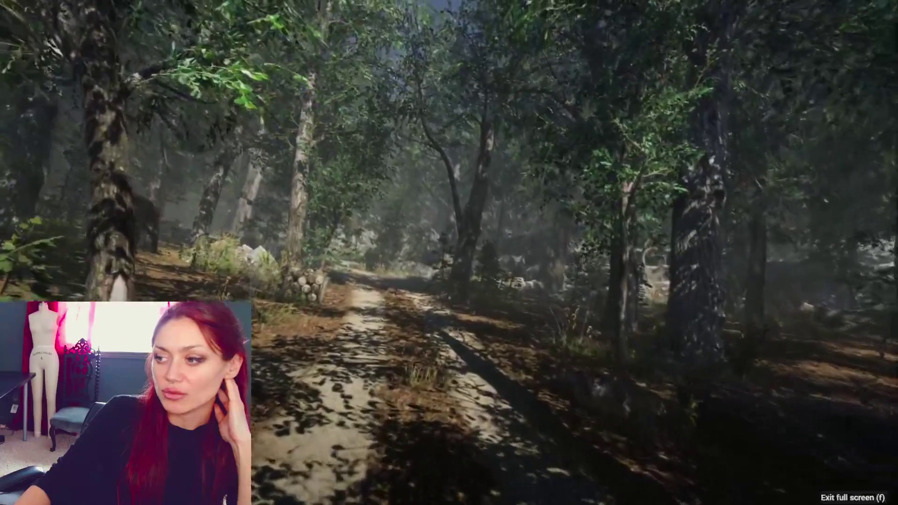
Leave the fullscreen forest video and scroll up to reach the store's 3D category in the top navigation
key(Escape)
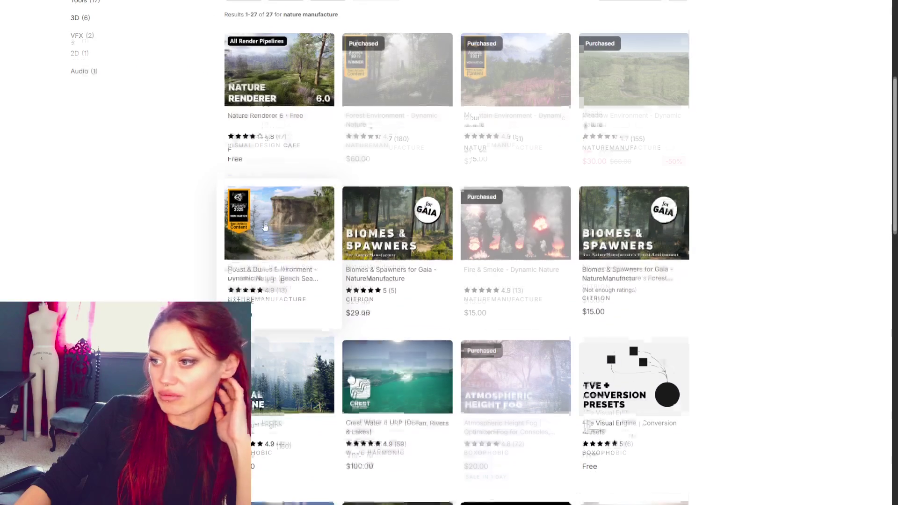
scroll(84, 214, up, 10)
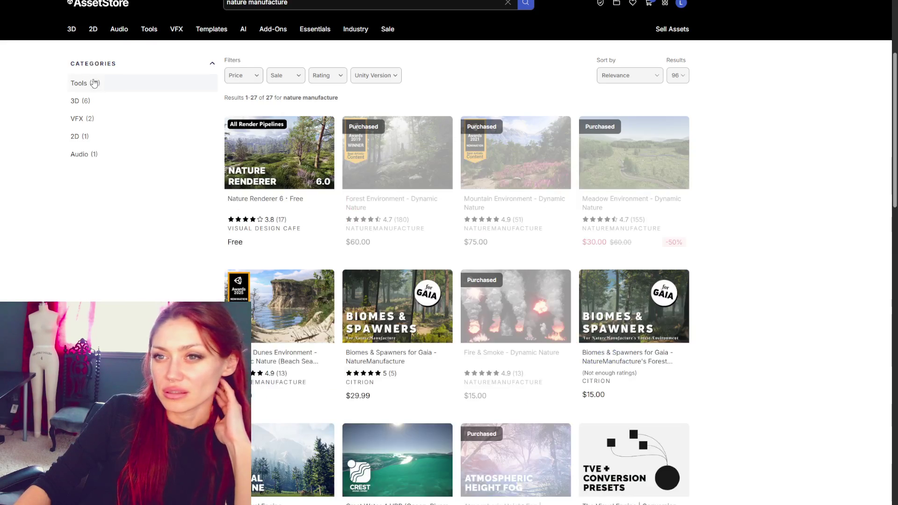
mouse_move(67, 33)
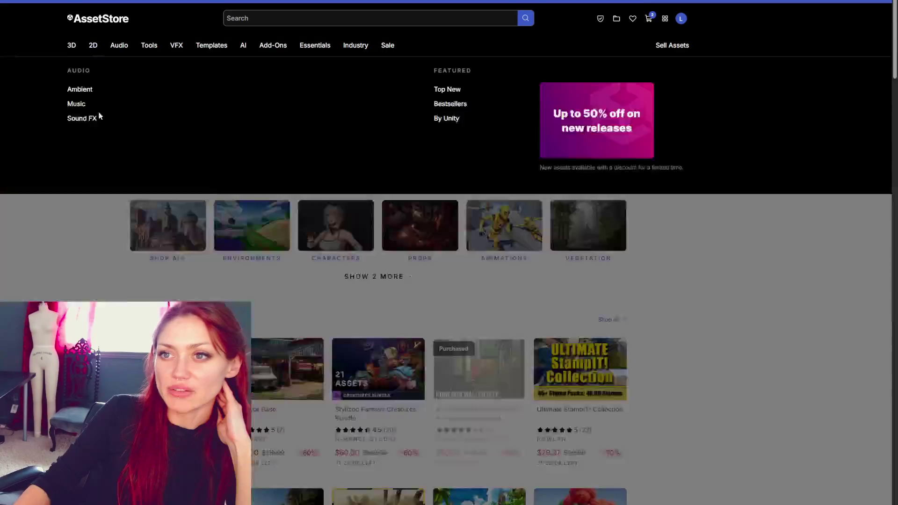
Browse the Asset Store home page, return to the Cyber Week banner, and open the on-sale assets list
scroll(144, 225, down, 8)
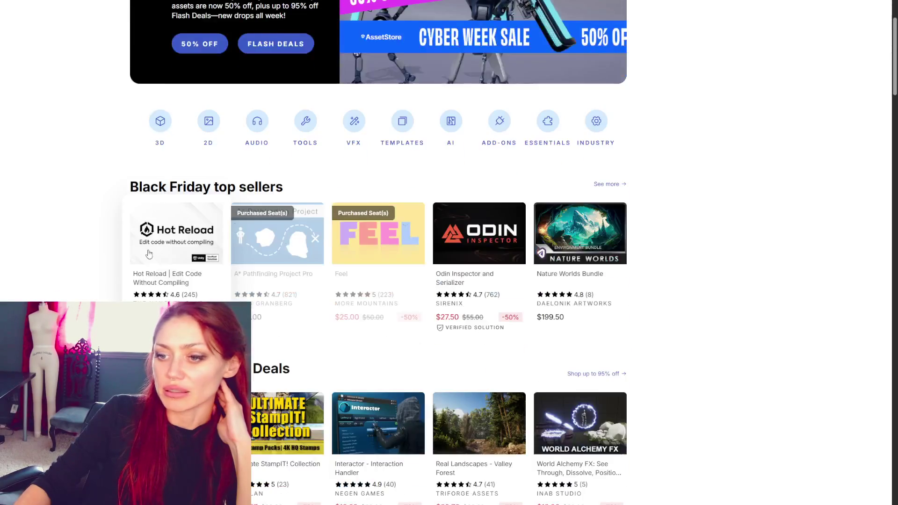
scroll(699, 177, down, 18)
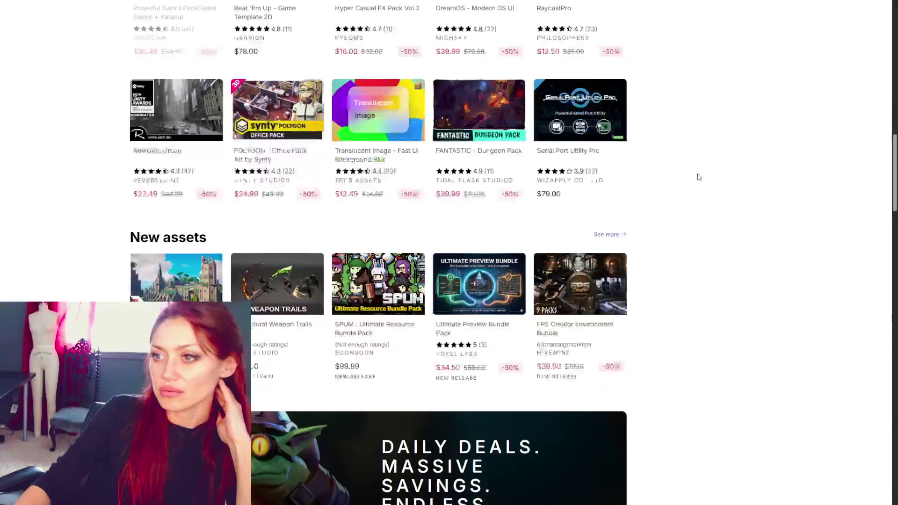
scroll(700, 181, down, 17)
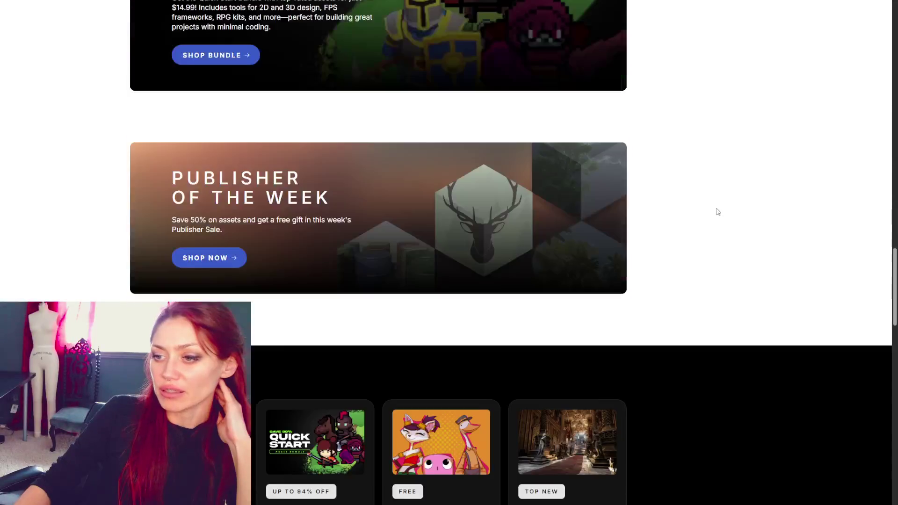
scroll(711, 218, down, 6)
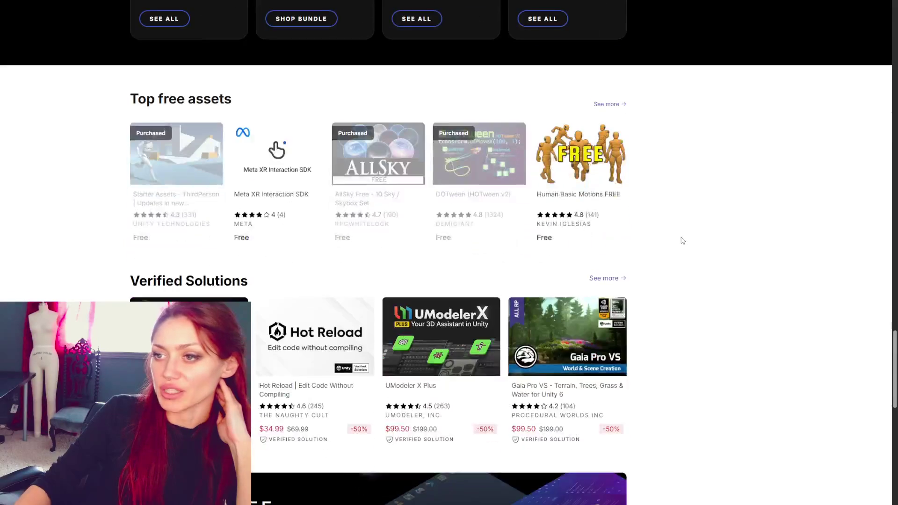
scroll(714, 260, down, 4)
scroll(713, 248, up, 4)
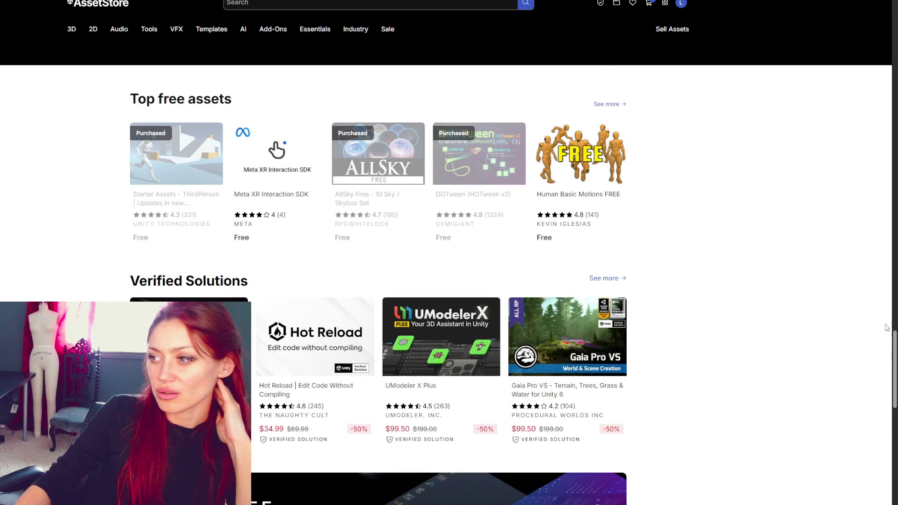
drag(893, 334, 893, 19)
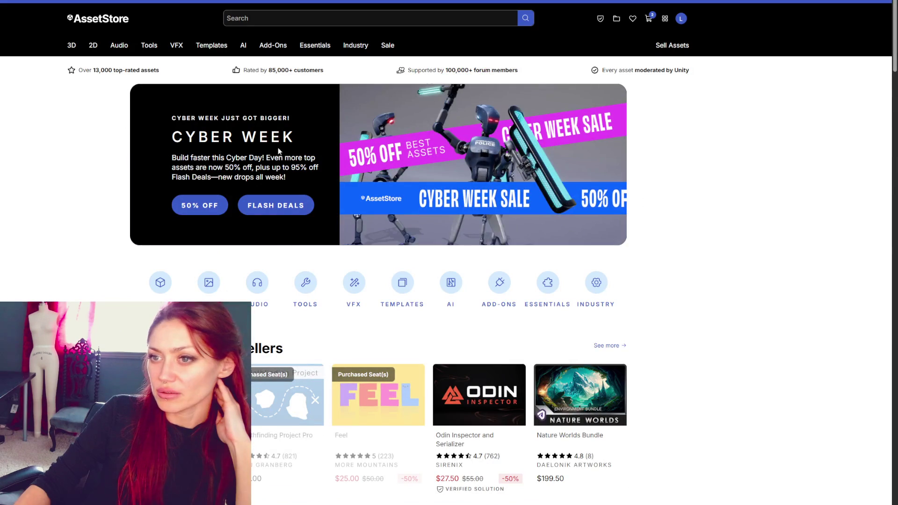
click(515, 216)
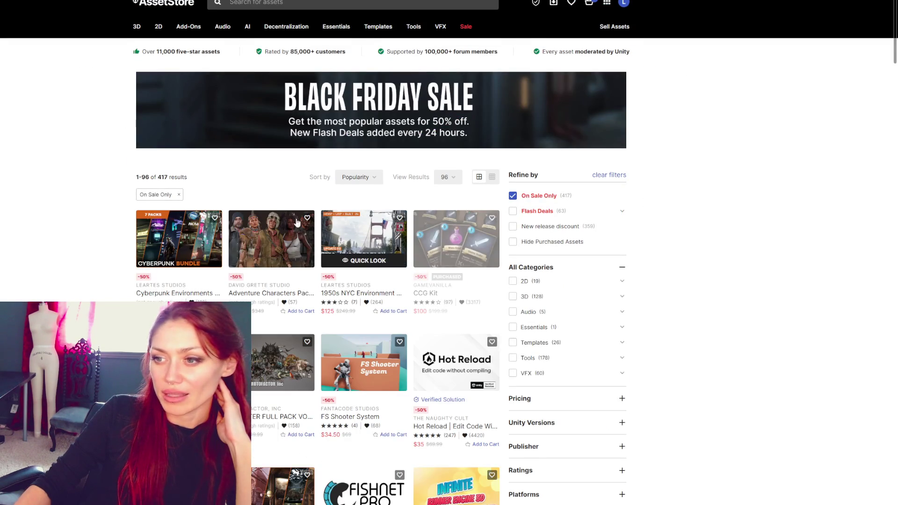
Scroll through the On Sale Only results and bring up link options for the Supernova Bundle tile
scroll(337, 211, down, 3)
scroll(322, 253, down, 2)
scroll(322, 253, down, 5)
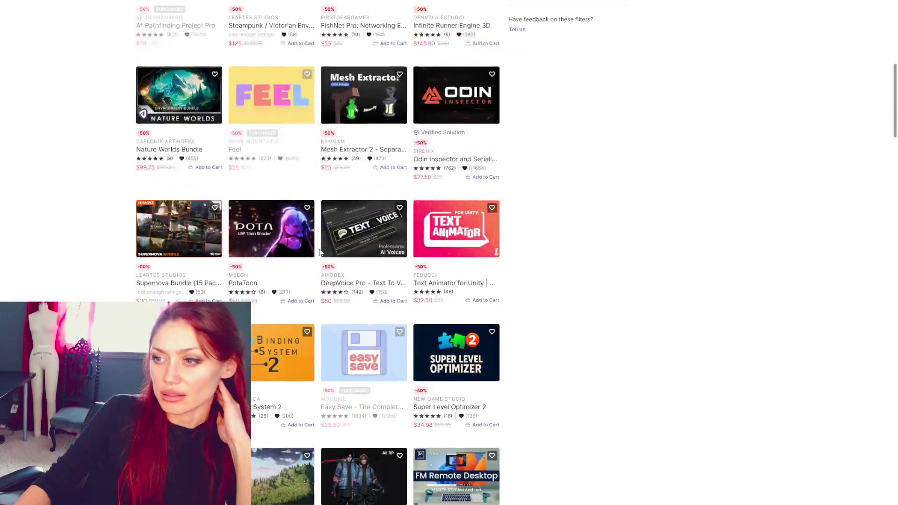
scroll(320, 251, down, 1)
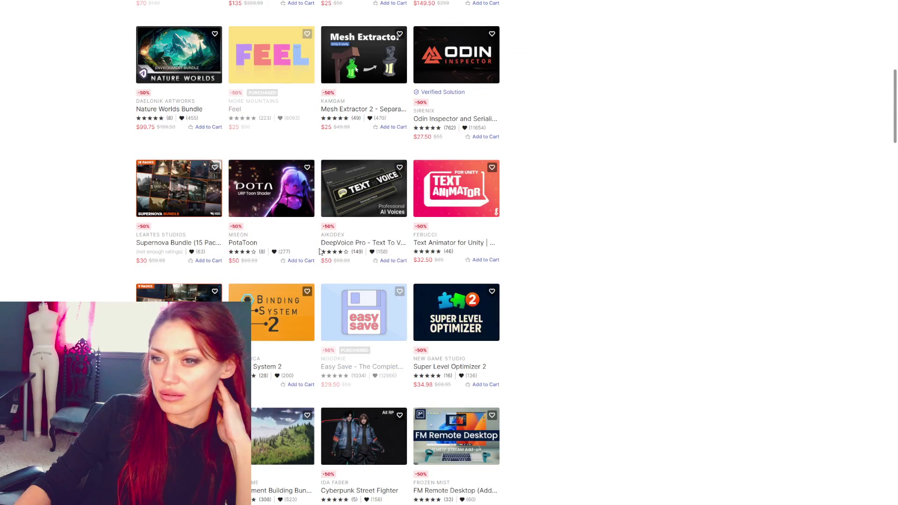
scroll(320, 251, down, 2)
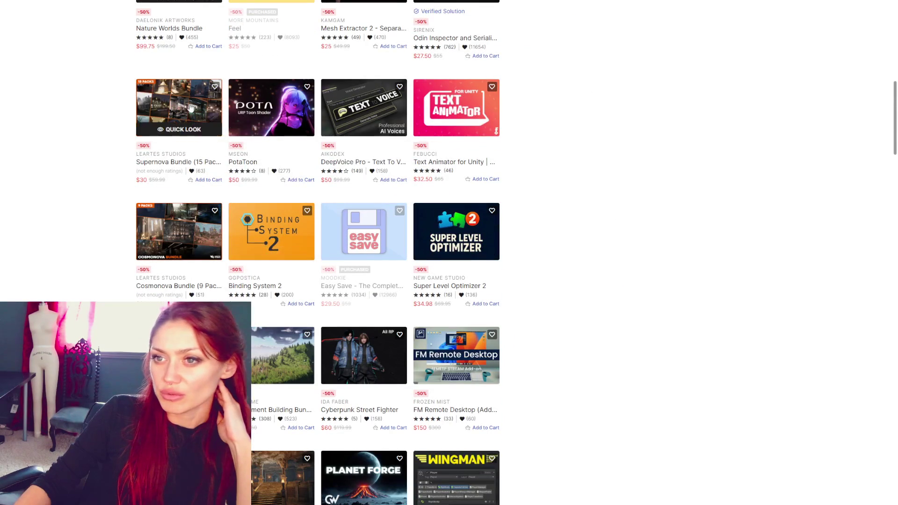
right_click(192, 107)
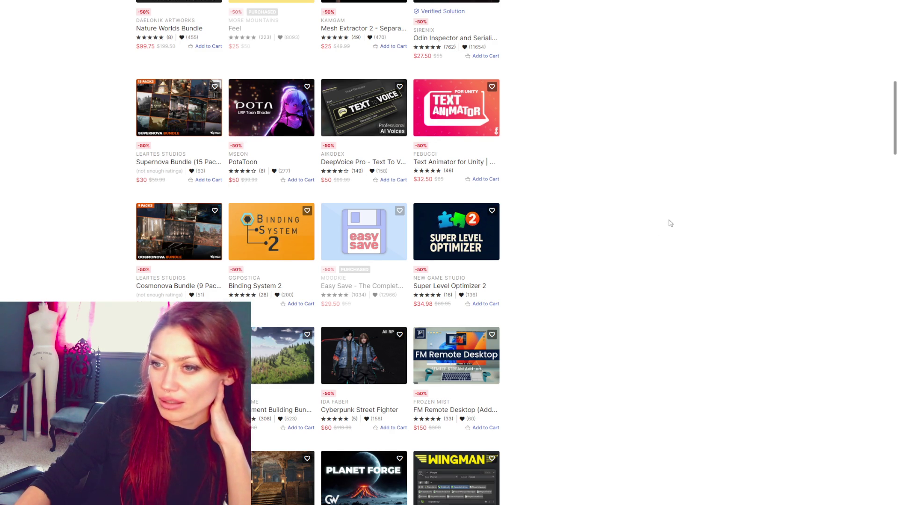
Check link menus on Binding System 2 and Supernova Bundle, then open the DeepVoice Pro product page
right_click(283, 206)
key(Escape)
right_click(166, 107)
click(543, 257)
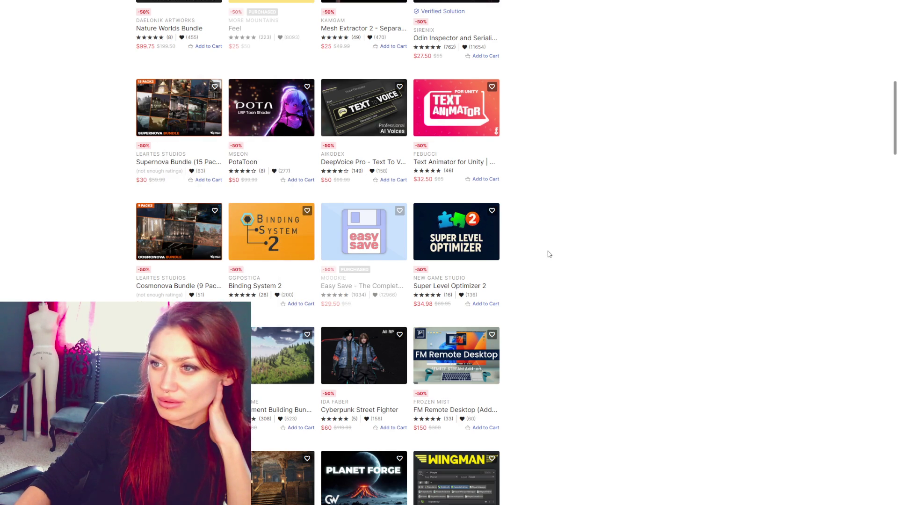
right_click(360, 105)
click(361, 105)
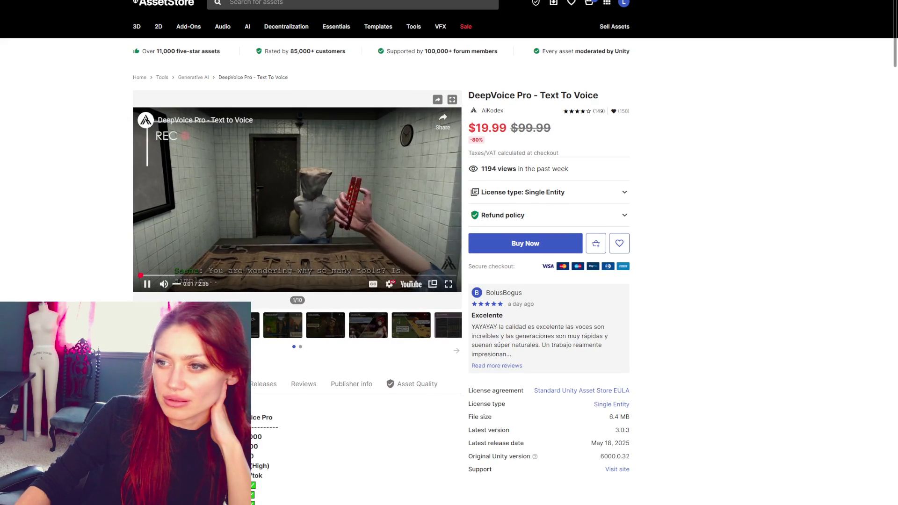
Watch the DeepVoice Pro demo video fullscreen, pause it, and go back to the sale results grid
double_click(384, 262)
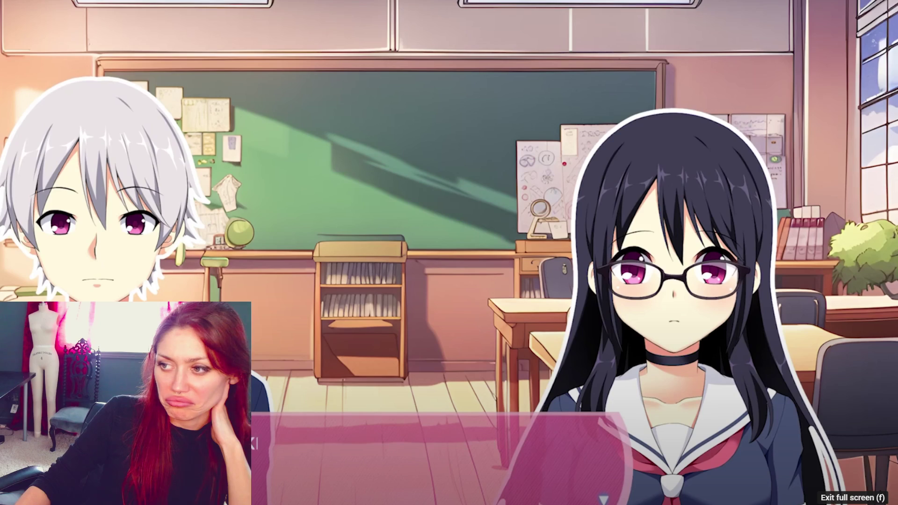
key(Escape)
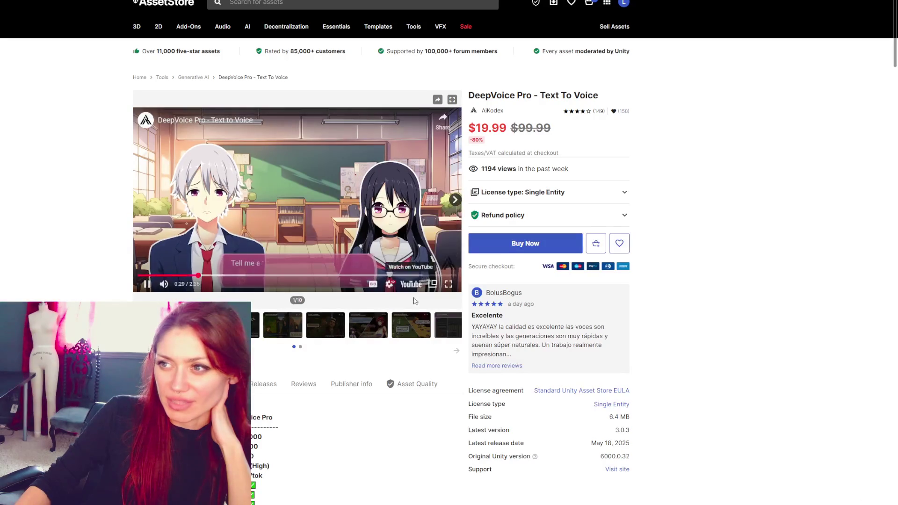
scroll(360, 372, down, 1)
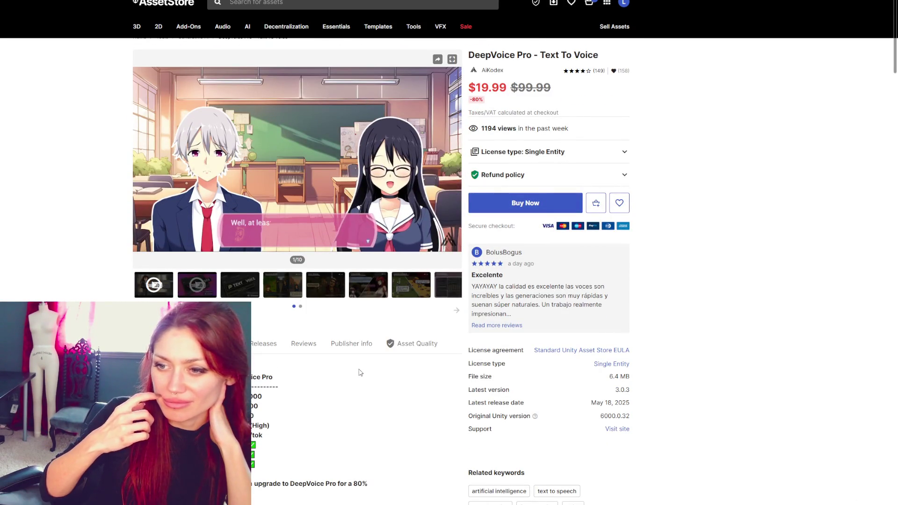
click(310, 146)
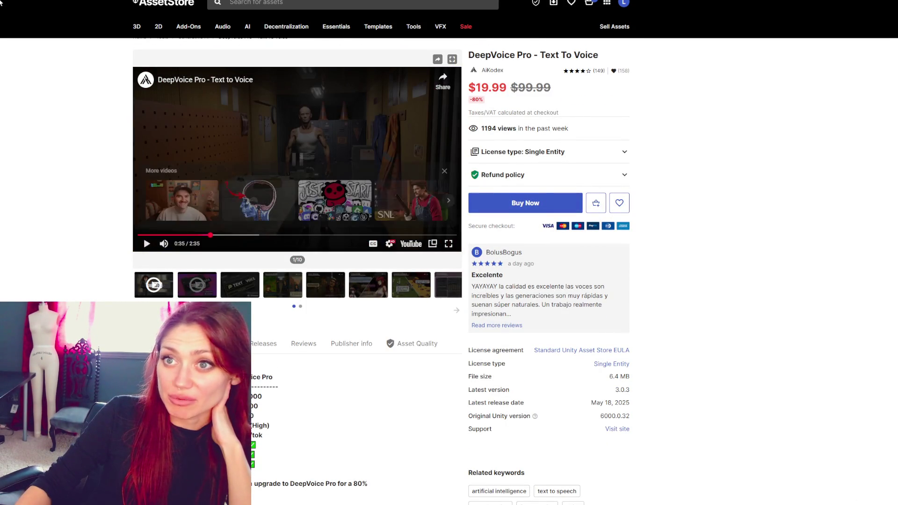
key(alt+Left)
scroll(661, 203, down, 2)
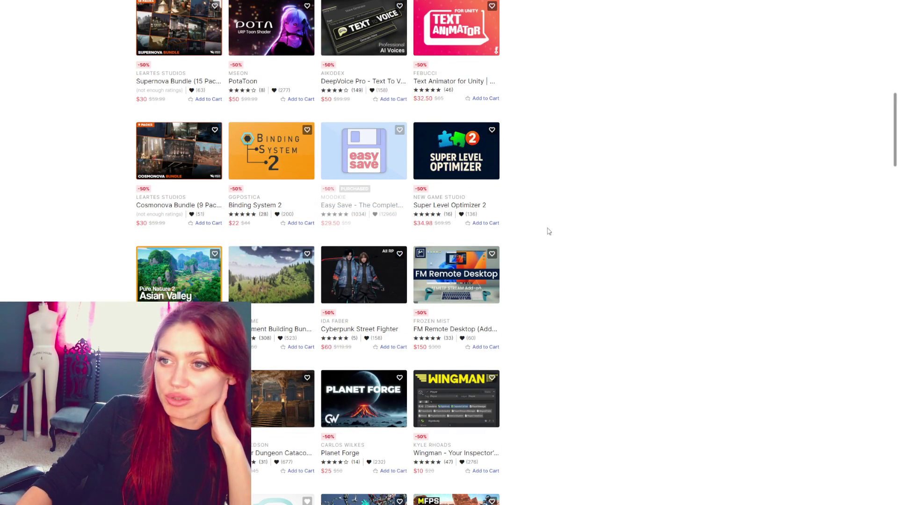
Scroll further down the sale grid and open the DOTween Pro product page, already purchased at $7.50
scroll(561, 210, down, 2)
scroll(568, 158, down, 2)
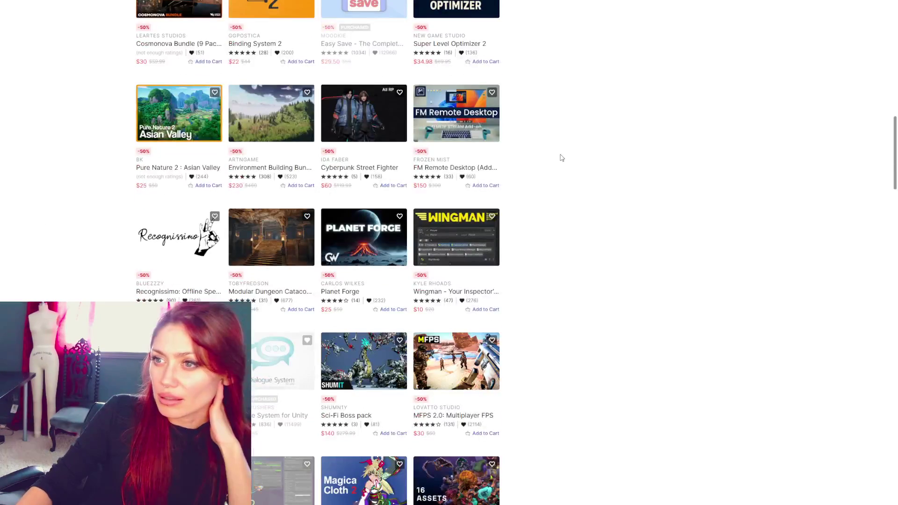
scroll(610, 255, down, 2)
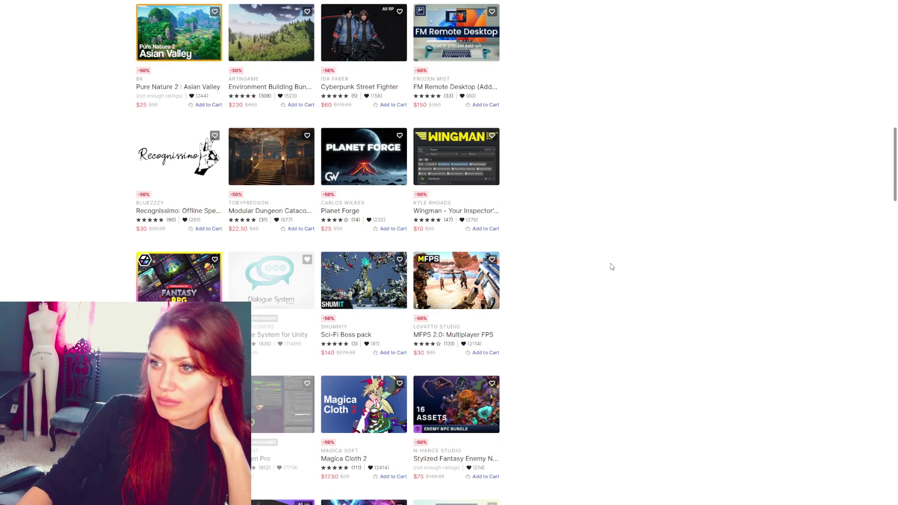
scroll(623, 266, down, 2)
scroll(625, 267, down, 2)
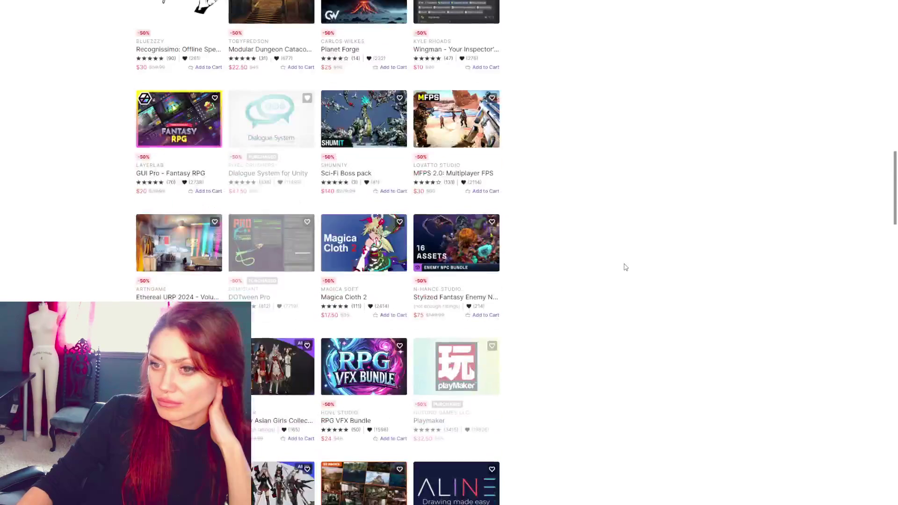
scroll(626, 267, down, 2)
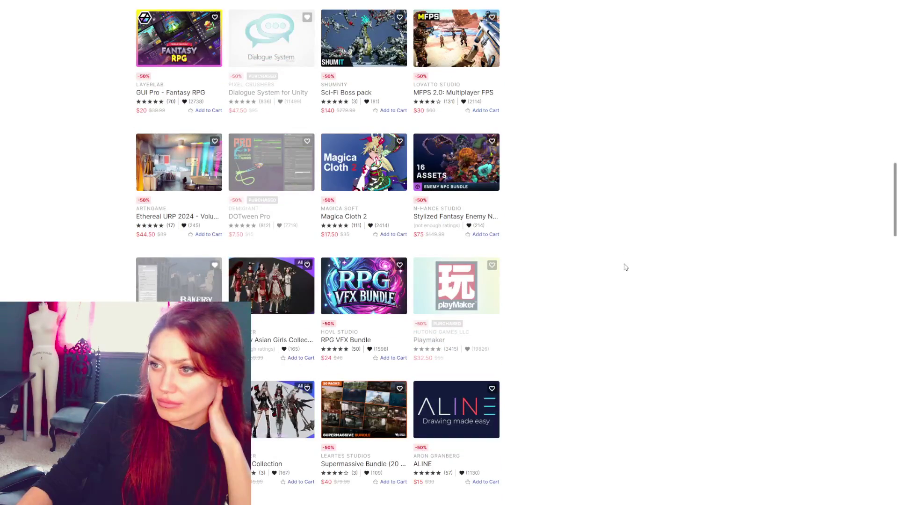
right_click(235, 159)
key(Escape)
click(249, 216)
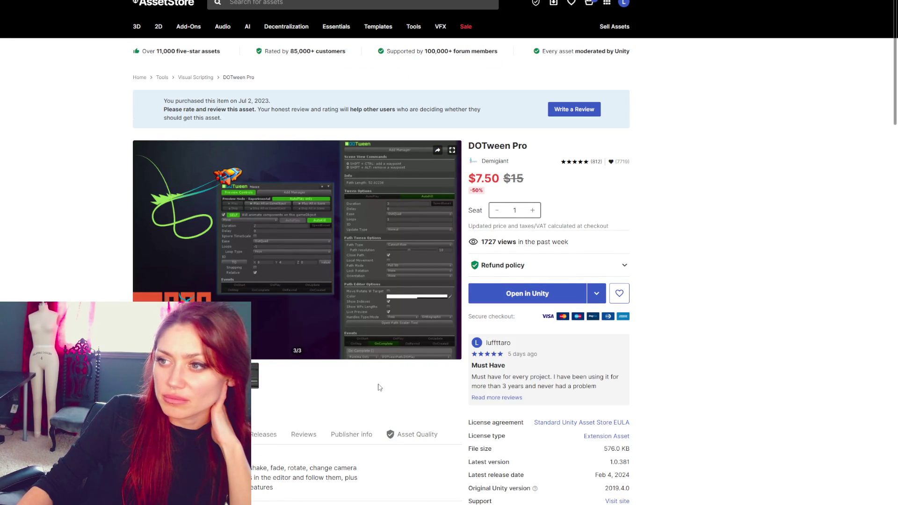
Play the DOTween Path Visual Editor tutorial from the product gallery in full screen
mouse_move(266, 221)
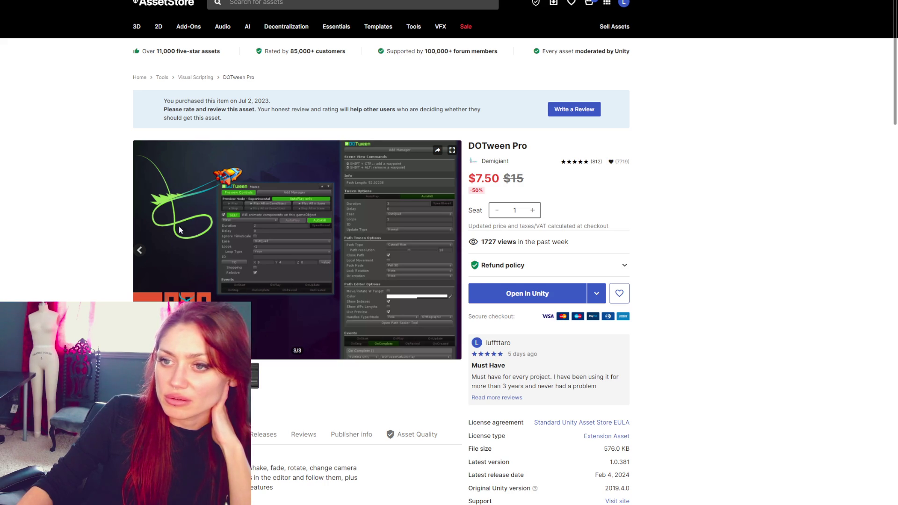
click(139, 250)
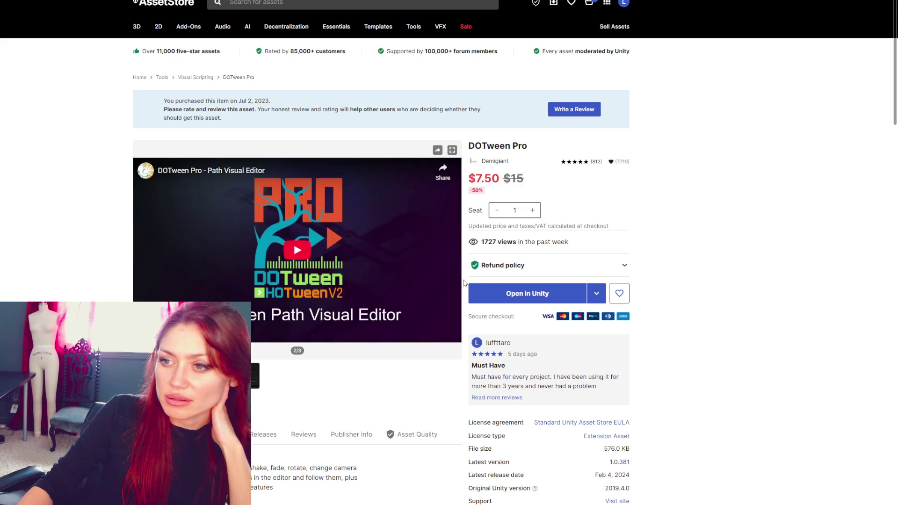
click(297, 250)
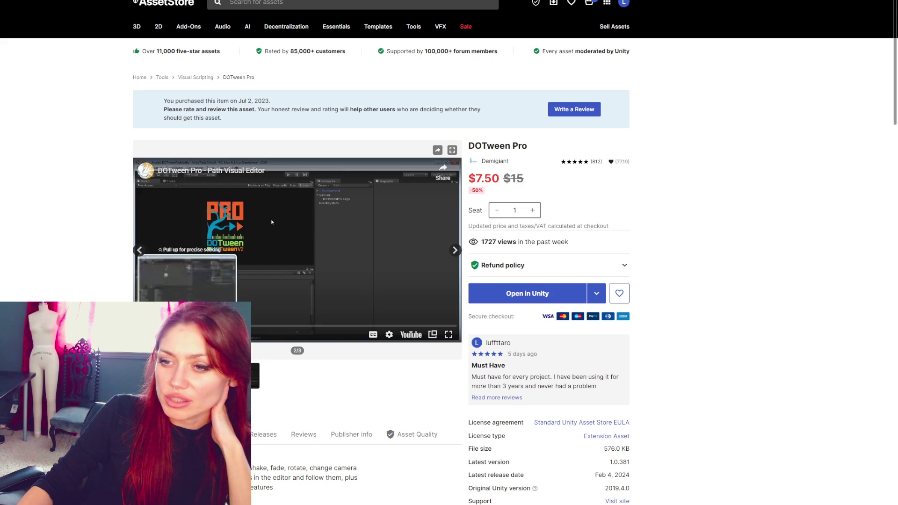
click(448, 334)
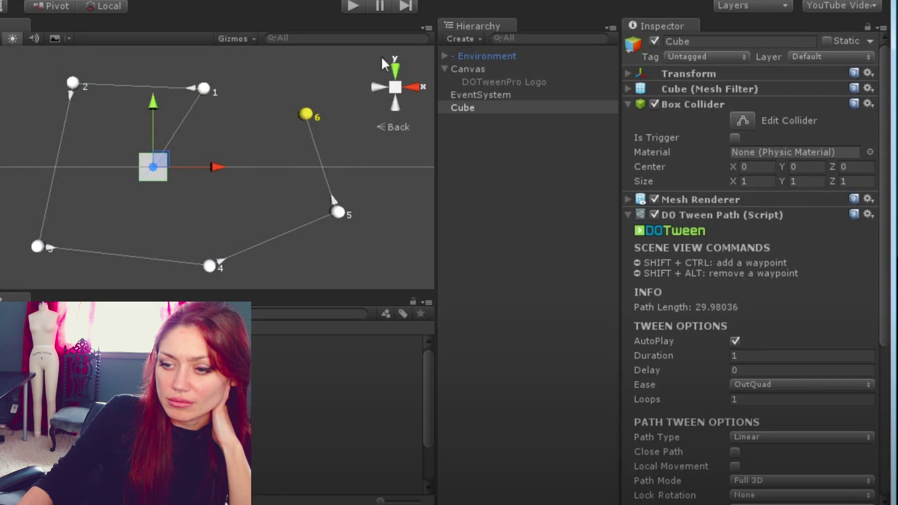
Keep the tutorial at automatic 720p quality, reset playback speed to Normal, and exit full screen
click(795, 499)
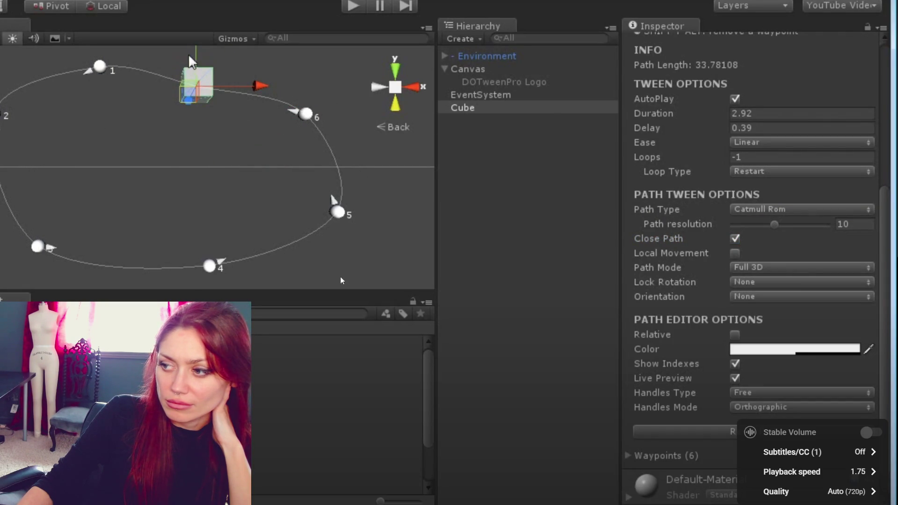
click(798, 492)
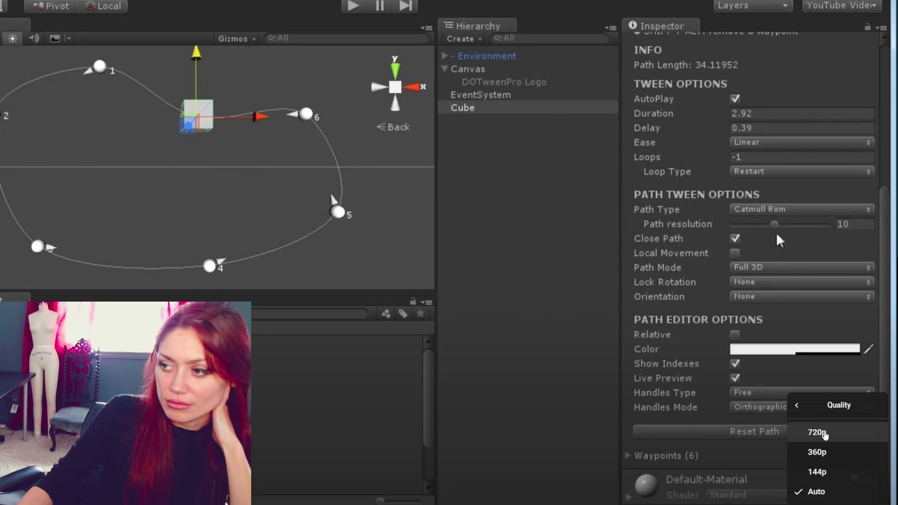
click(796, 405)
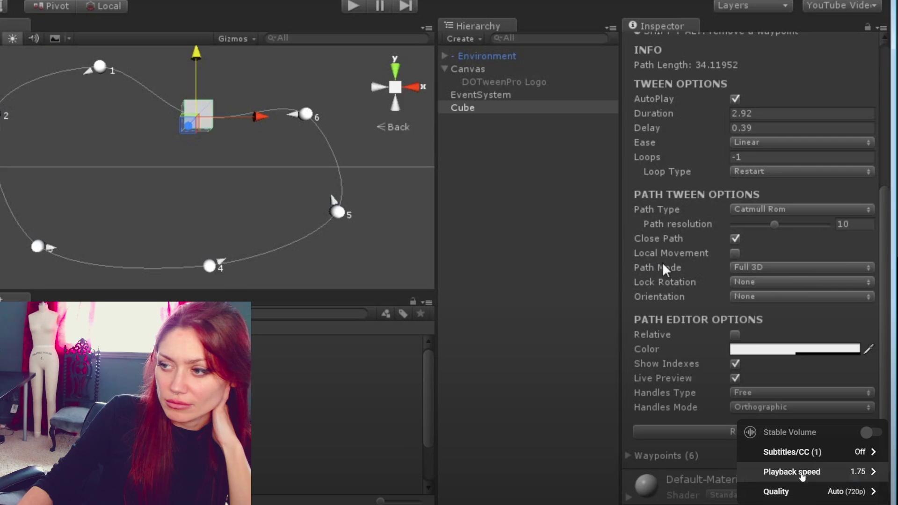
click(795, 473)
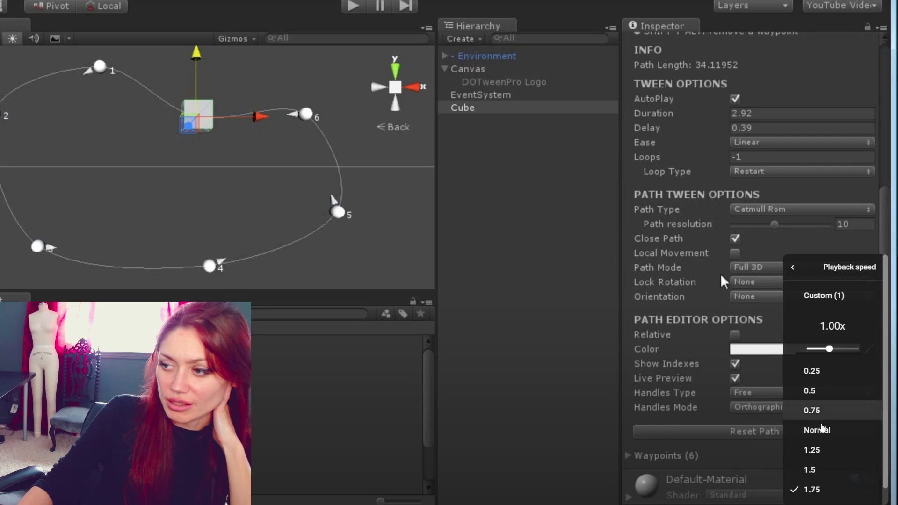
click(818, 431)
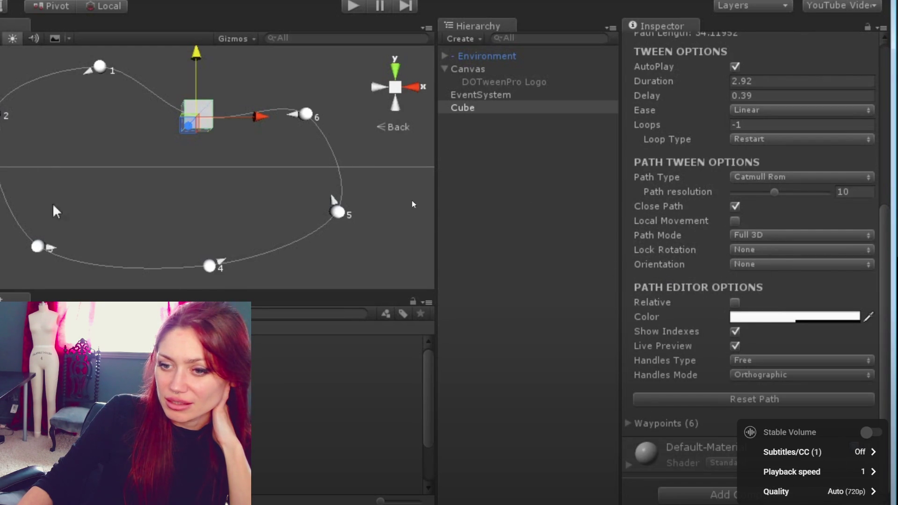
key(Escape)
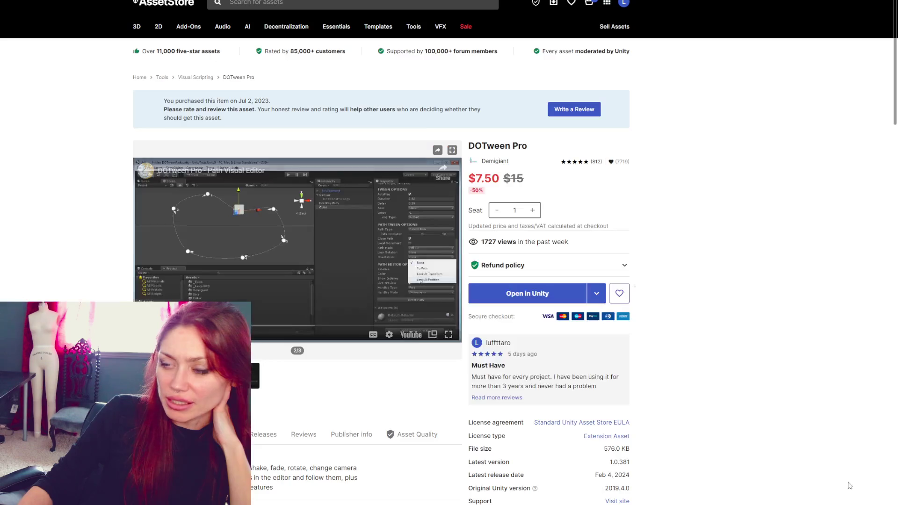
Pause the tutorial, scroll down the sale asset grid, and open the KWS2 Dynamic Water System page
click(227, 195)
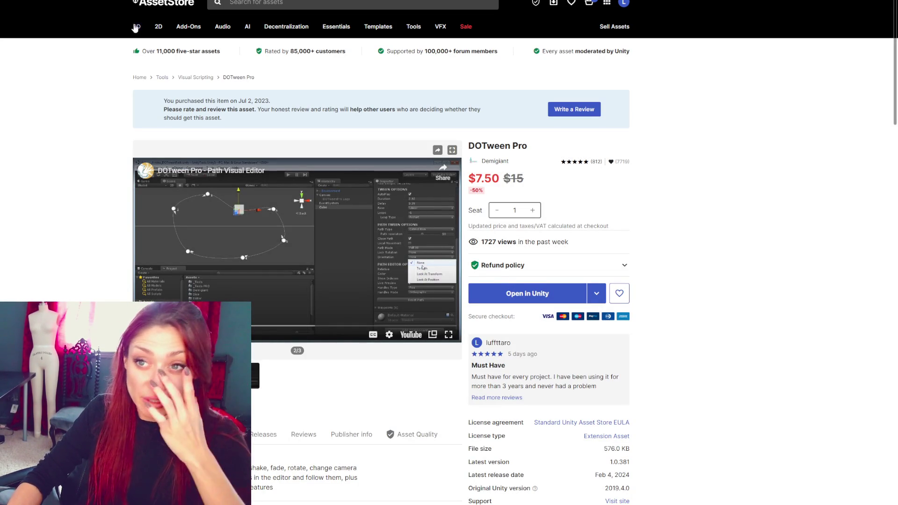
scroll(156, 69, down, 10)
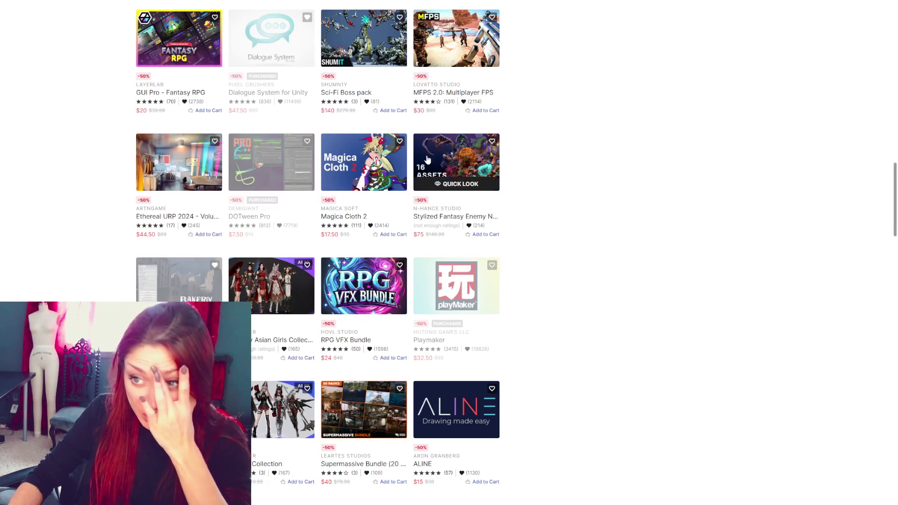
scroll(389, 160, down, 4)
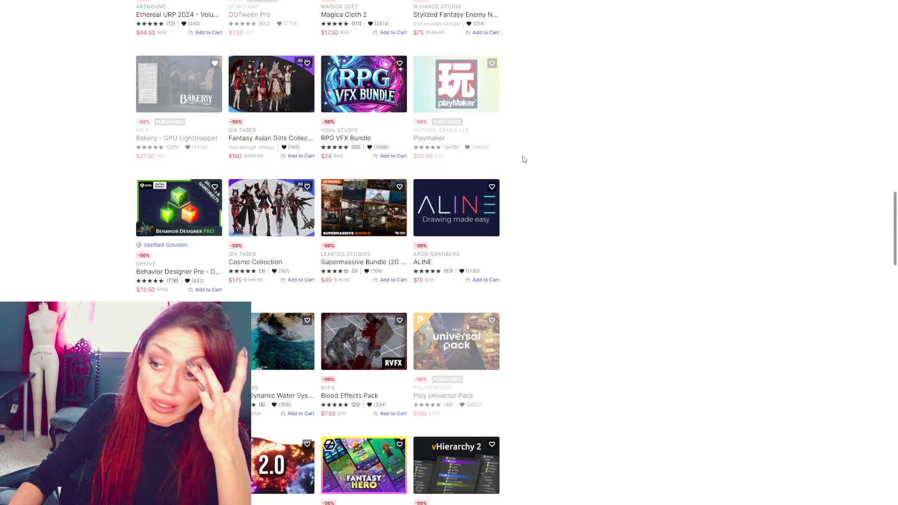
scroll(524, 160, down, 2)
scroll(576, 168, down, 2)
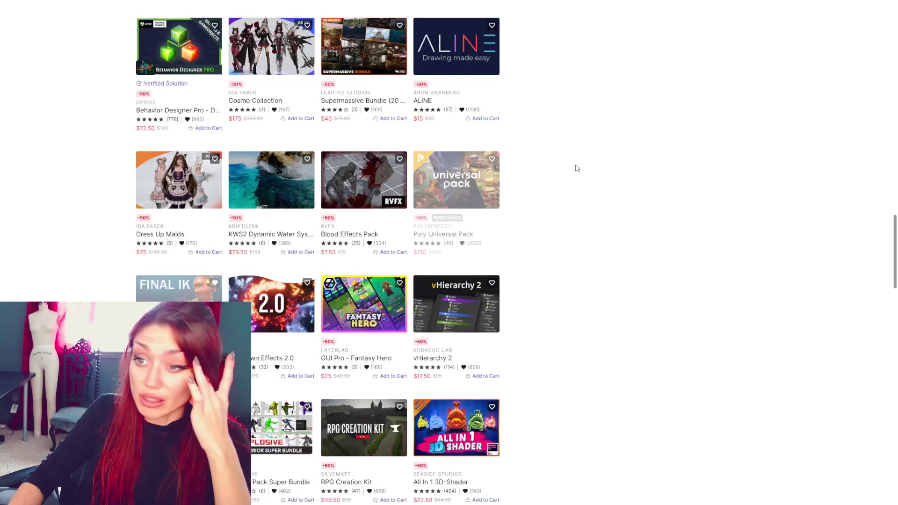
scroll(577, 168, down, 2)
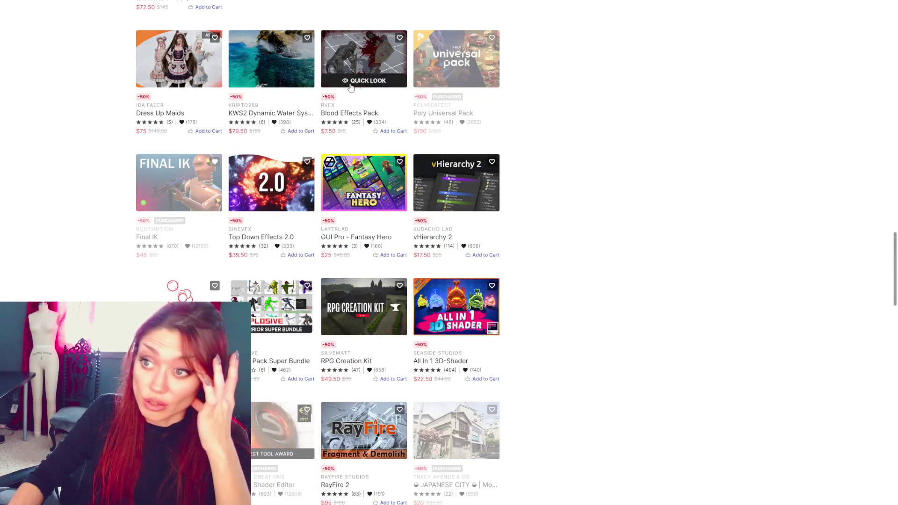
right_click(277, 63)
click(277, 63)
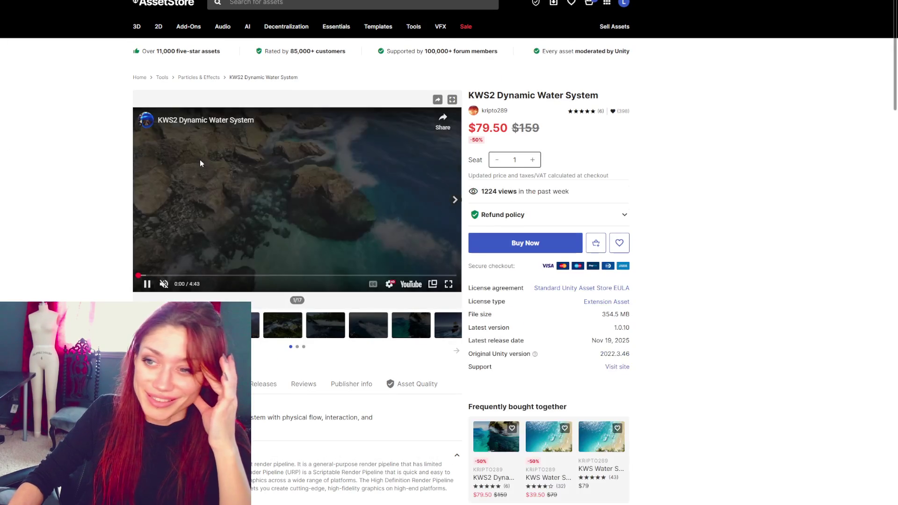
Watch the KWS2 water demo video full screen, then exit it and return to the sale grid
click(447, 285)
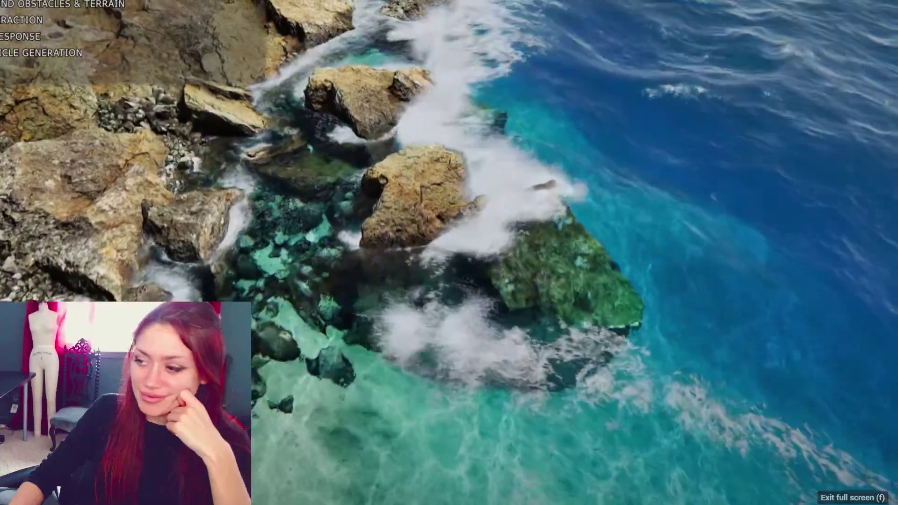
click(875, 489)
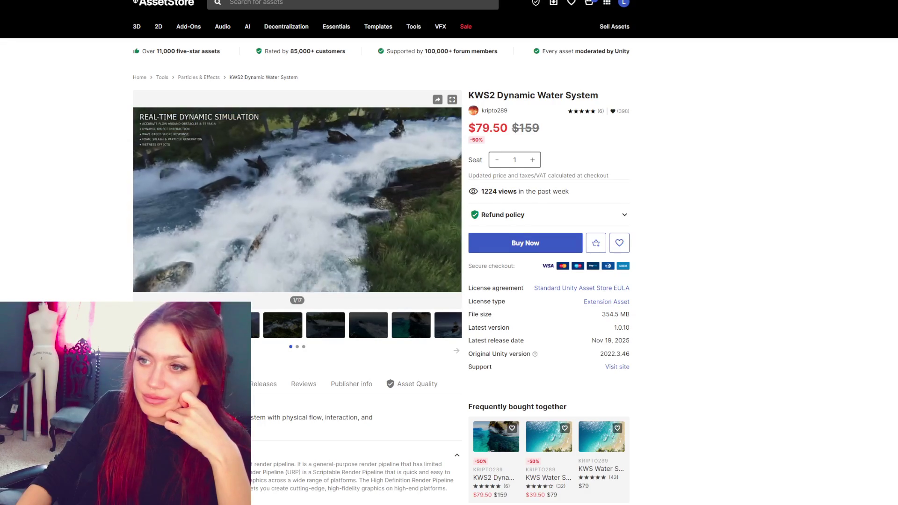
key(alt+Left)
Open the MeshFusion Pro listing and scroll through its description
scroll(633, 262, down, 3)
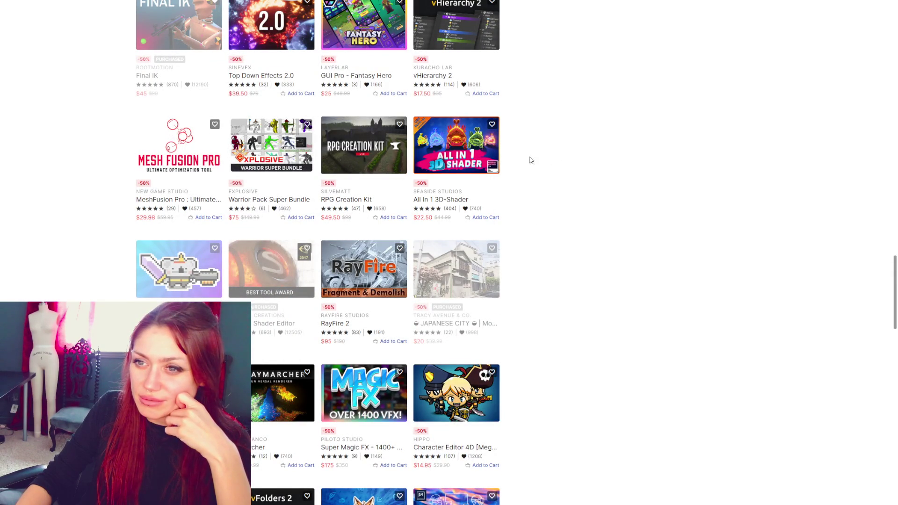
right_click(173, 136)
click(187, 141)
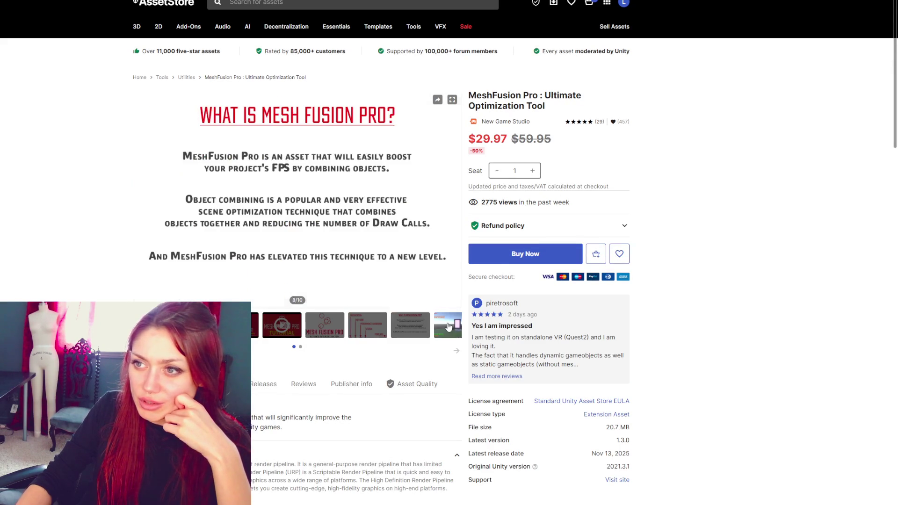
scroll(428, 314, down, 4)
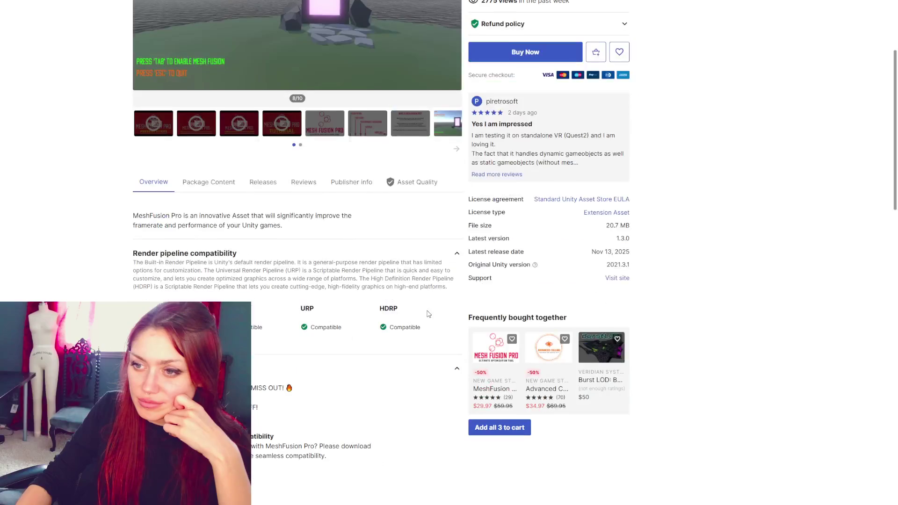
scroll(429, 314, down, 4)
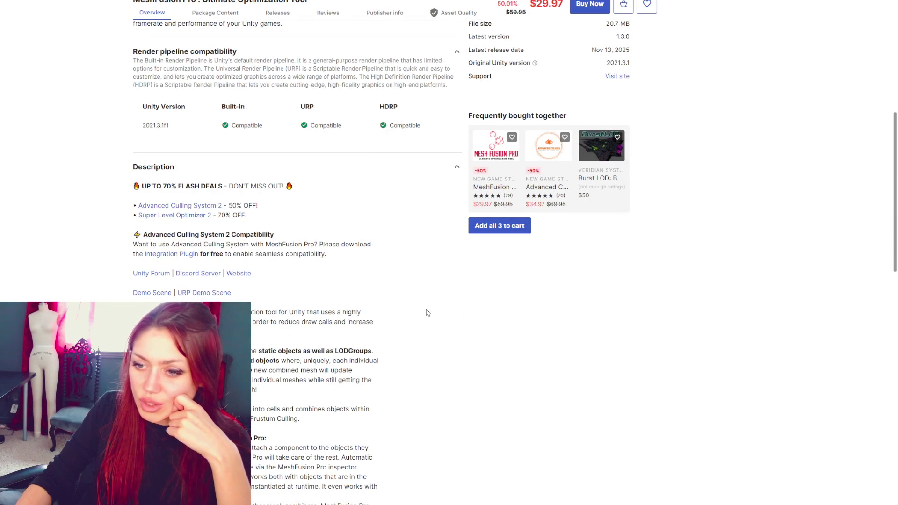
scroll(428, 313, down, 2)
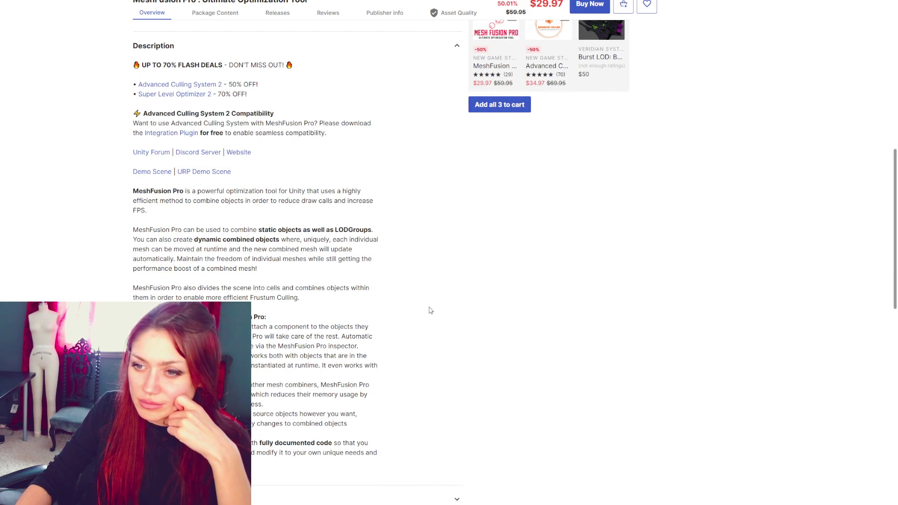
scroll(430, 311, down, 1)
scroll(433, 306, up, 10)
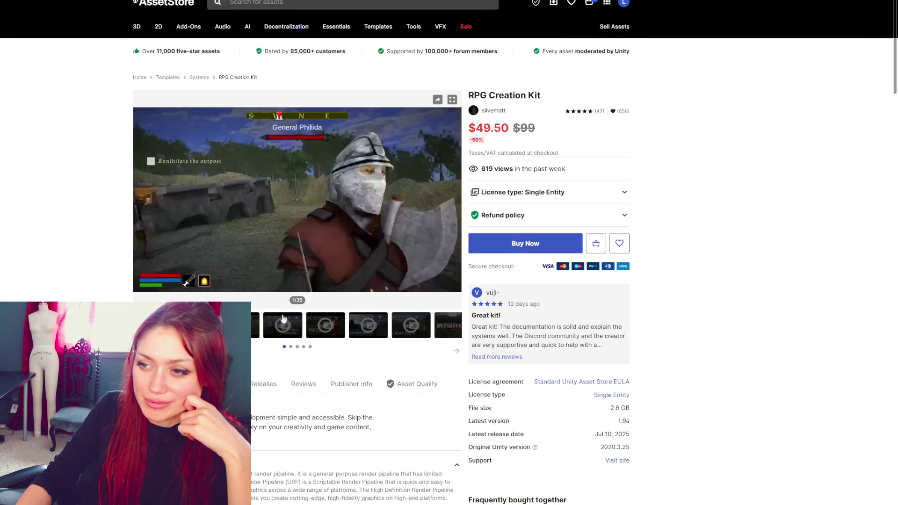
Step through the RPG Creation Kit gallery past the Third Person Controller and Dialogue System slides
click(448, 325)
click(454, 201)
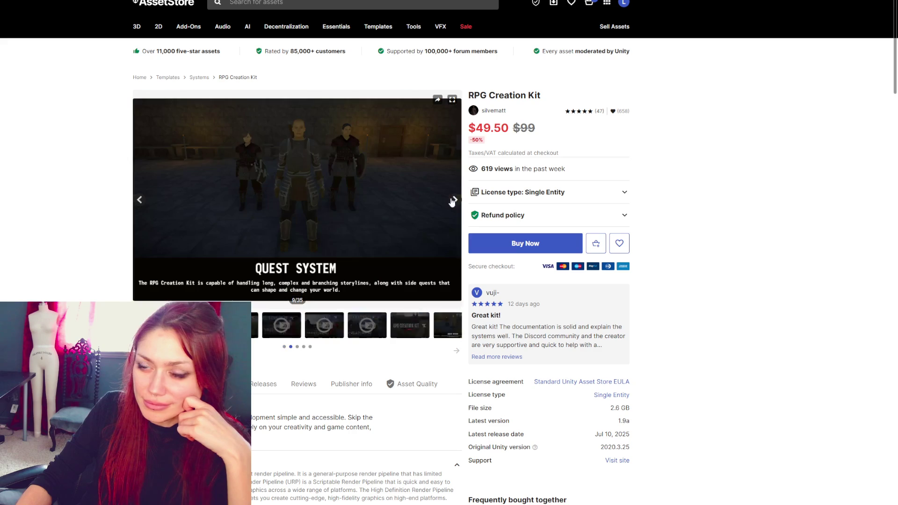
click(454, 200)
click(454, 201)
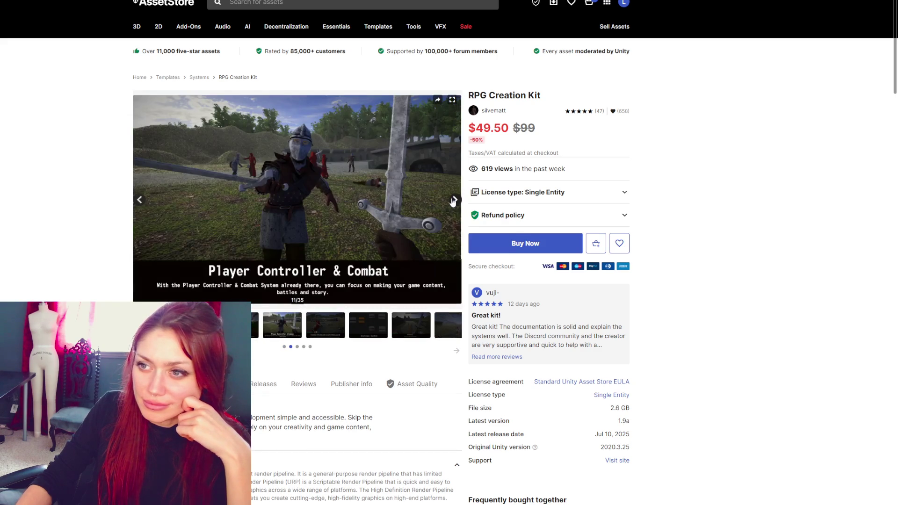
click(453, 201)
click(452, 202)
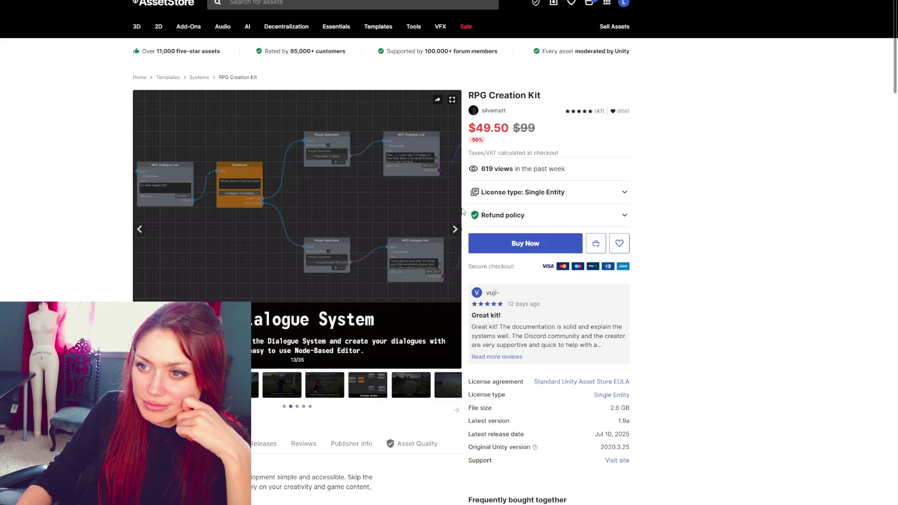
click(452, 202)
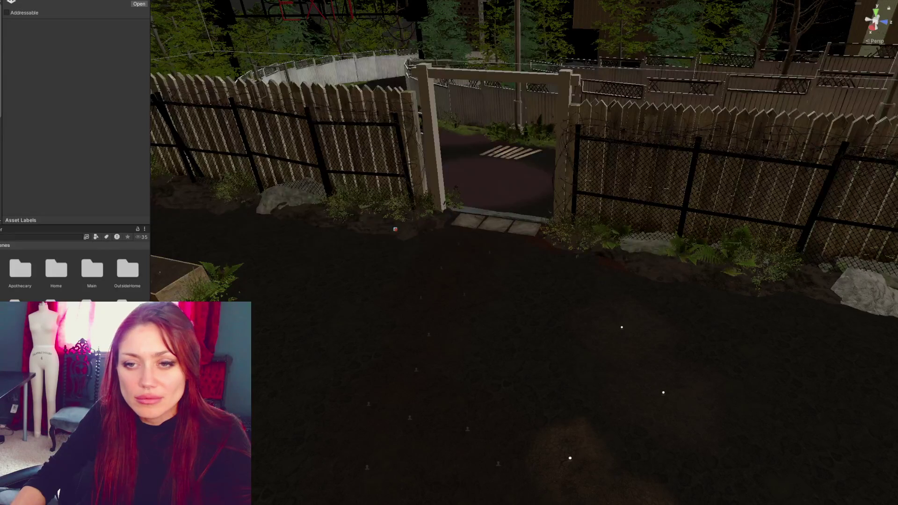
Unhide the garden props, select the gate's Door_1 mesh and frame it in the Scene view
click(529, 176)
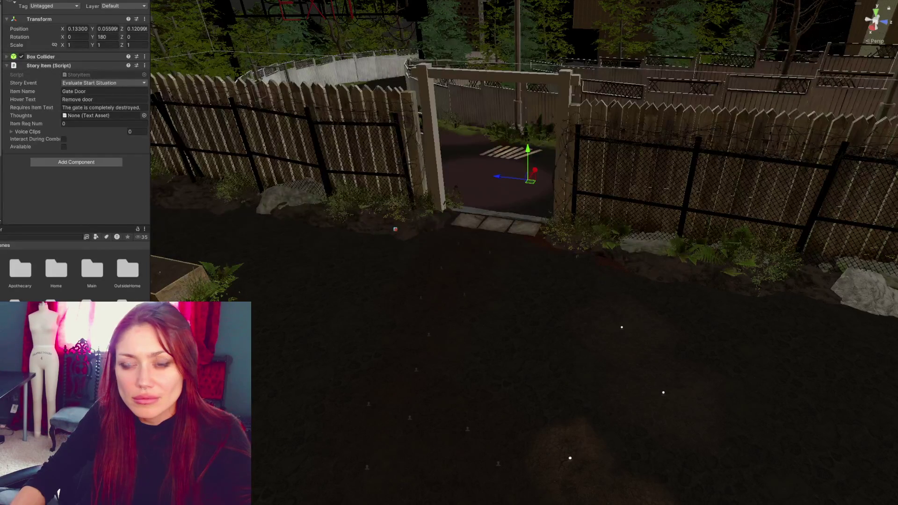
key(Down)
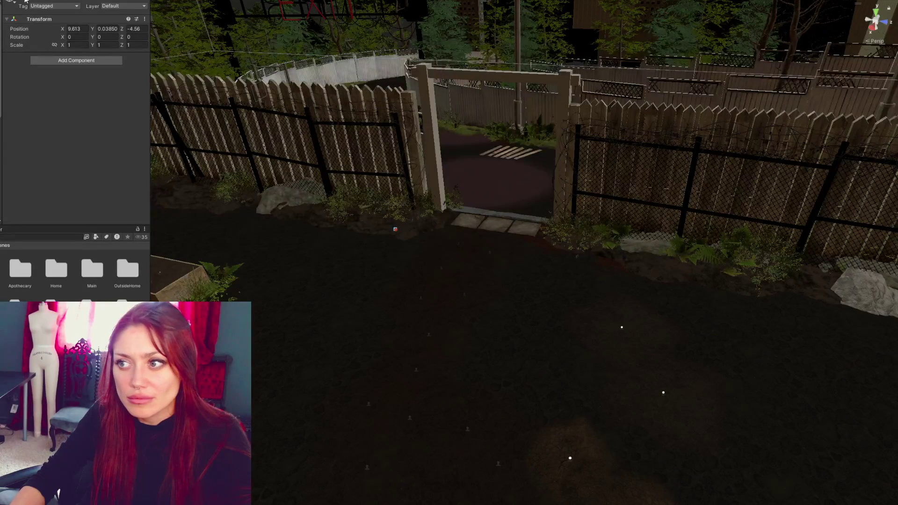
click(26, 1)
click(468, 172)
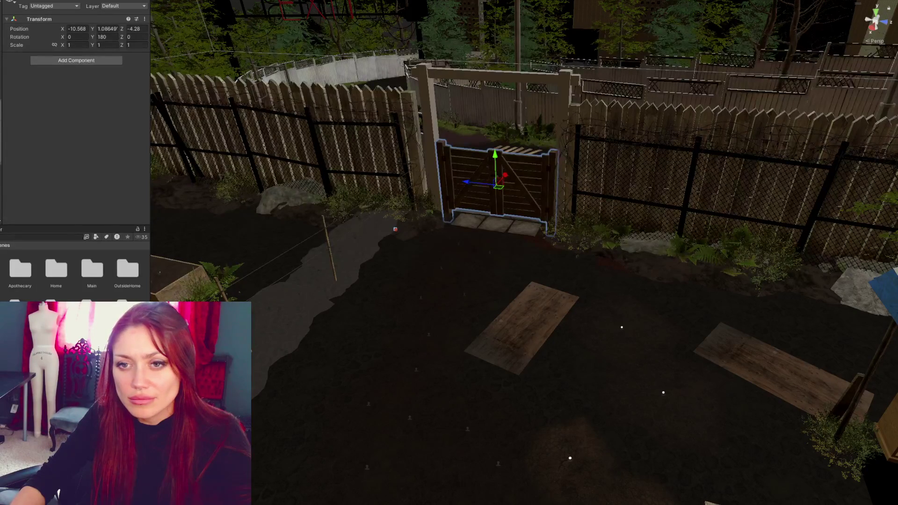
click(496, 180)
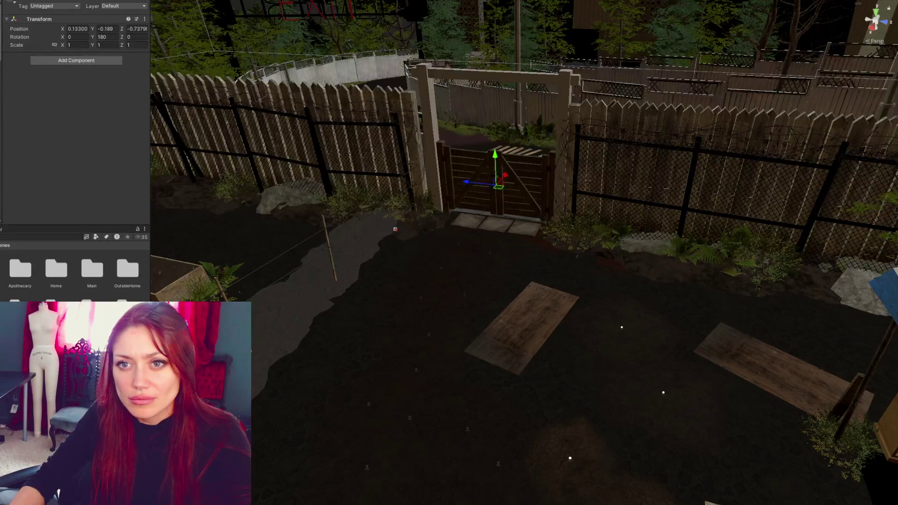
key(alt+shift+a)
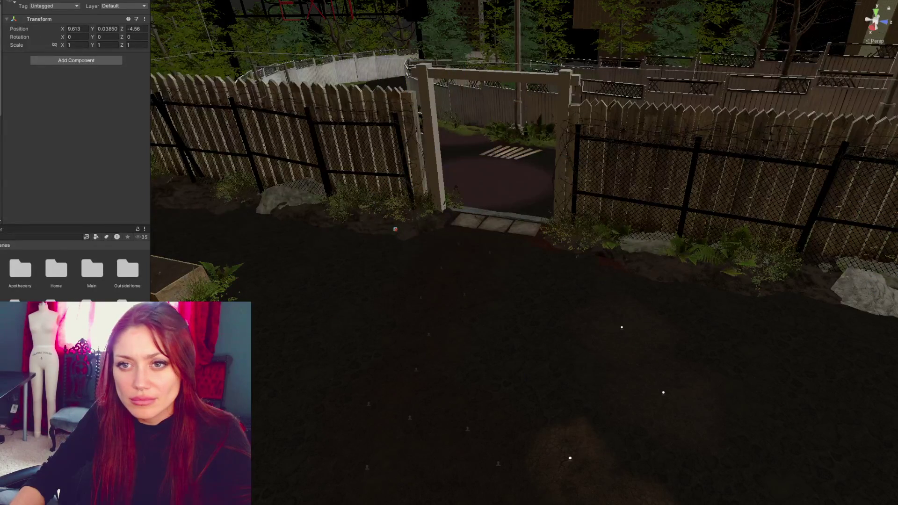
key(ctrl+z)
key(ctrl+z)
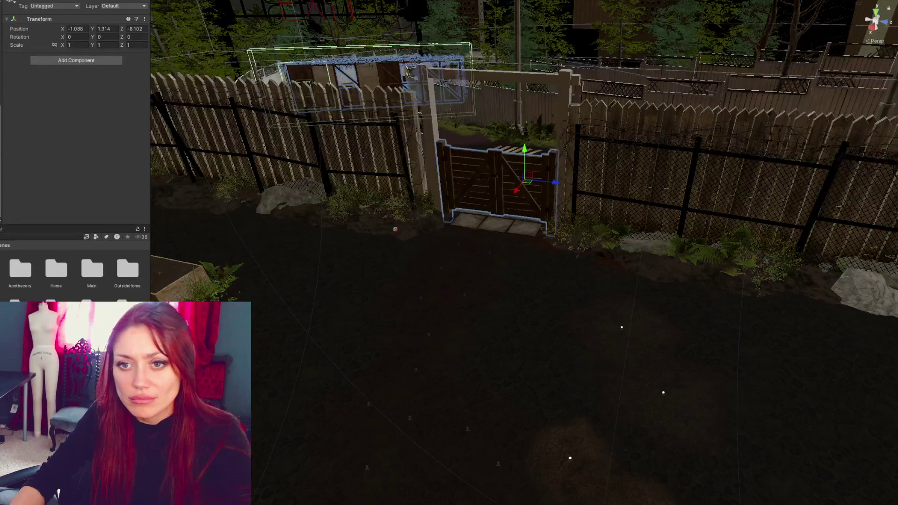
click(484, 177)
key(f)
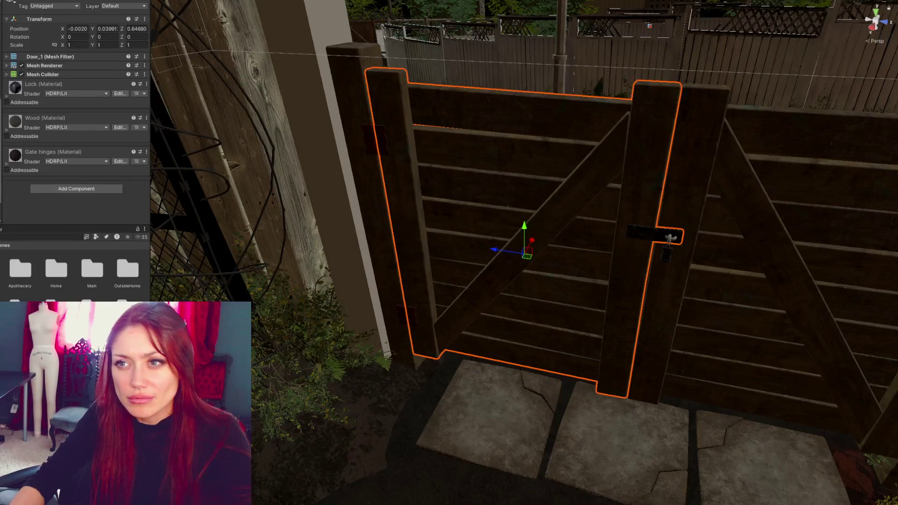
click(195, 7)
click(195, 6)
click(195, 6)
click(201, 14)
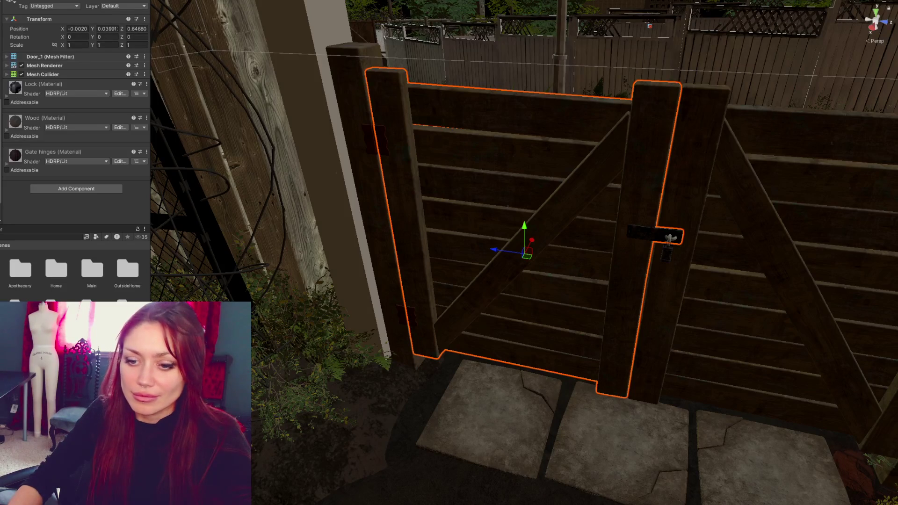
key(alt+Tab)
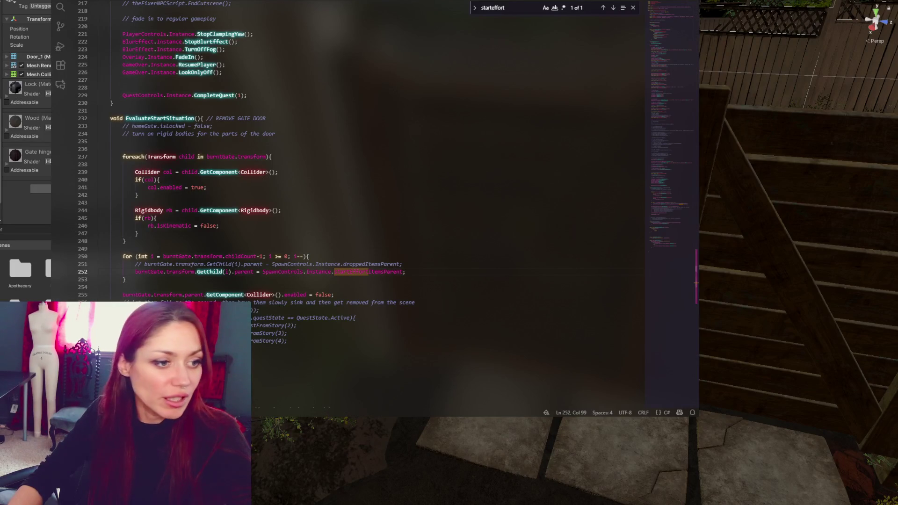
Switch from VS Code to Maya's fence and gate scene
key(alt+Tab)
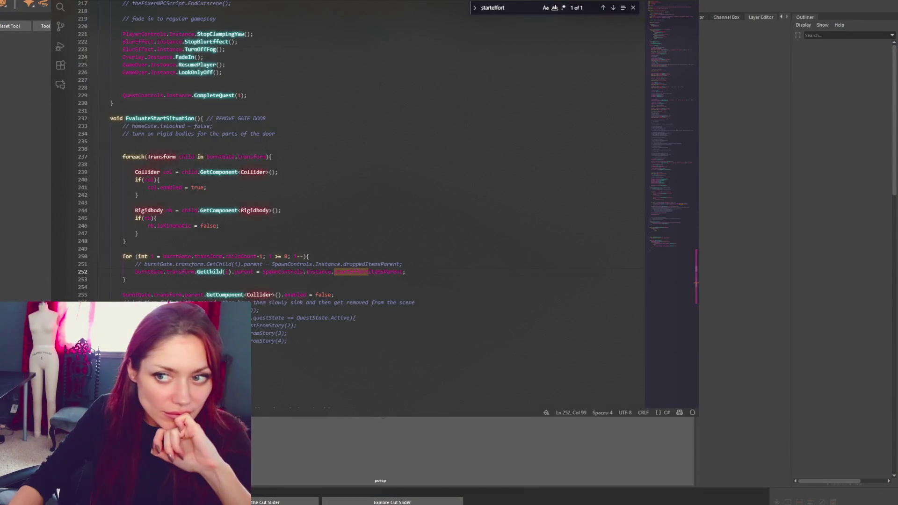
key(alt+Tab)
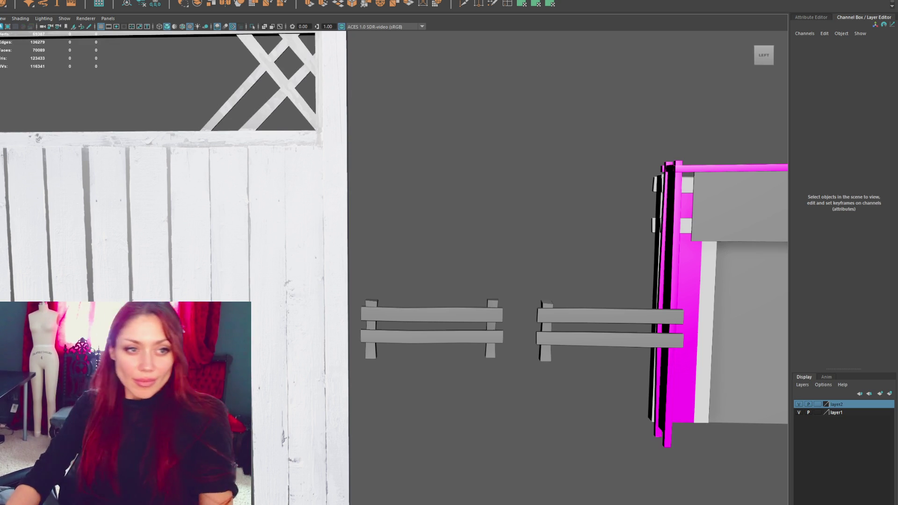
Snap Door_1's pivot to its hinge post corner in the top view
scroll(377, 133, down, 3)
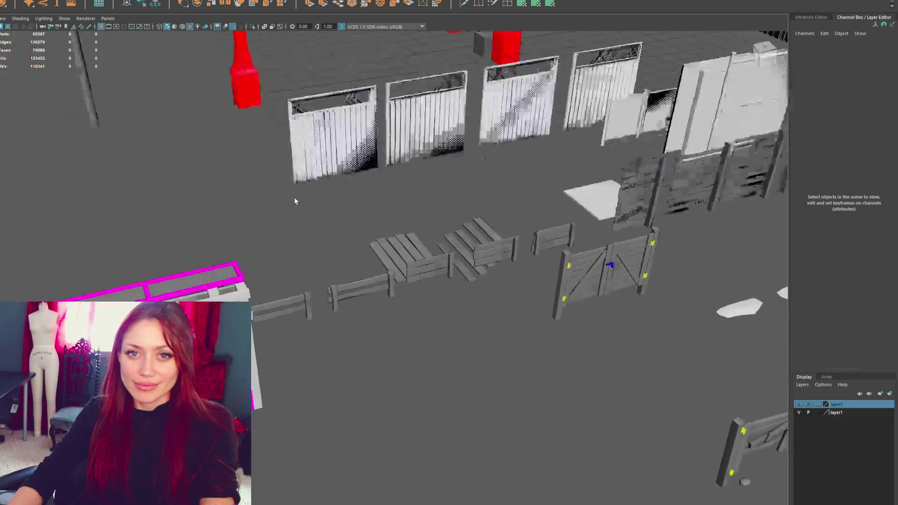
scroll(296, 204, down, 5)
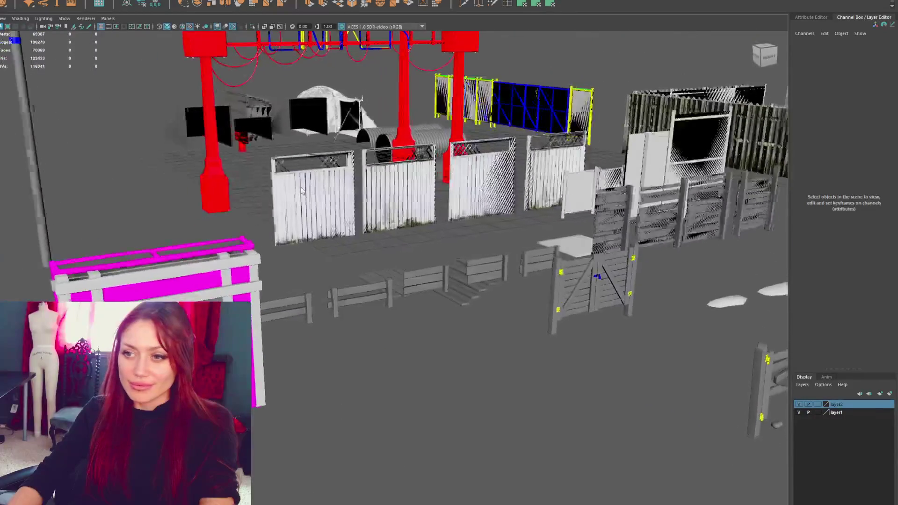
scroll(301, 191, up, 5)
click(389, 247)
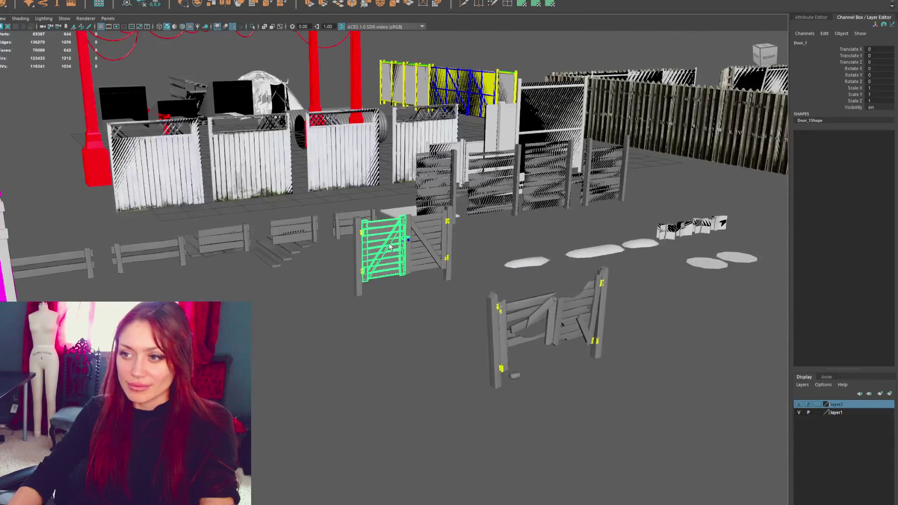
key(f)
key(w)
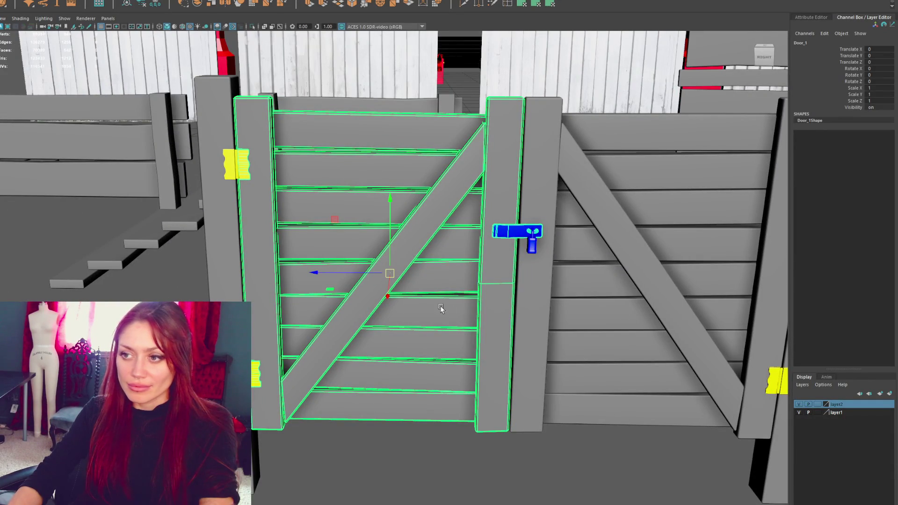
key(space)
key(f)
click(190, 233)
key(d)
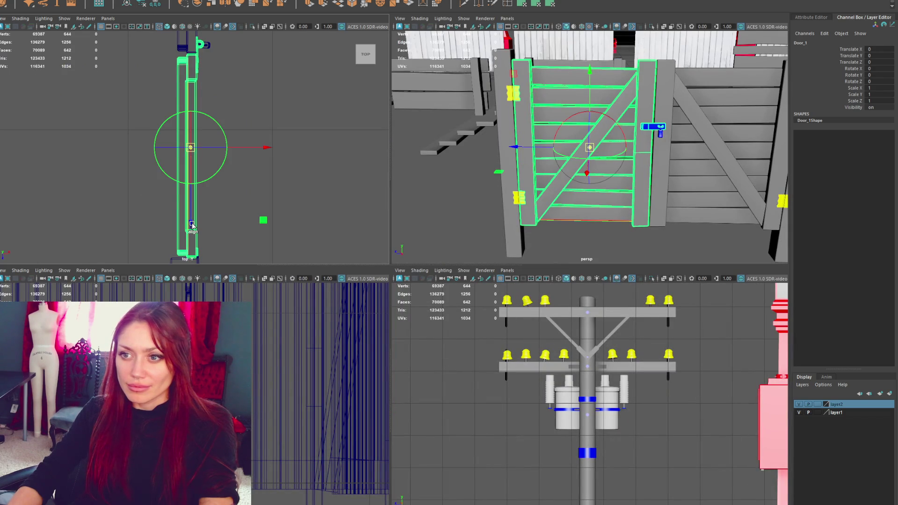
drag(189, 233, 194, 332)
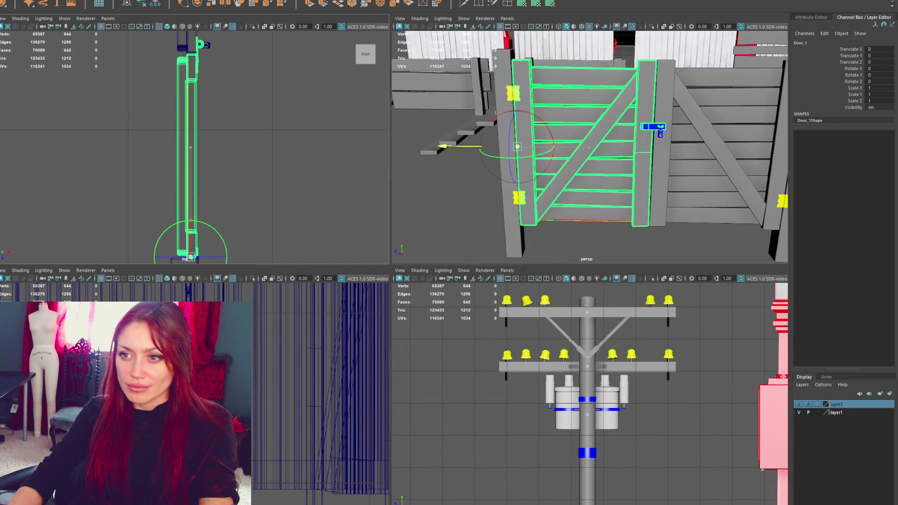
scroll(209, 220, up, 5)
scroll(202, 129, down, 5)
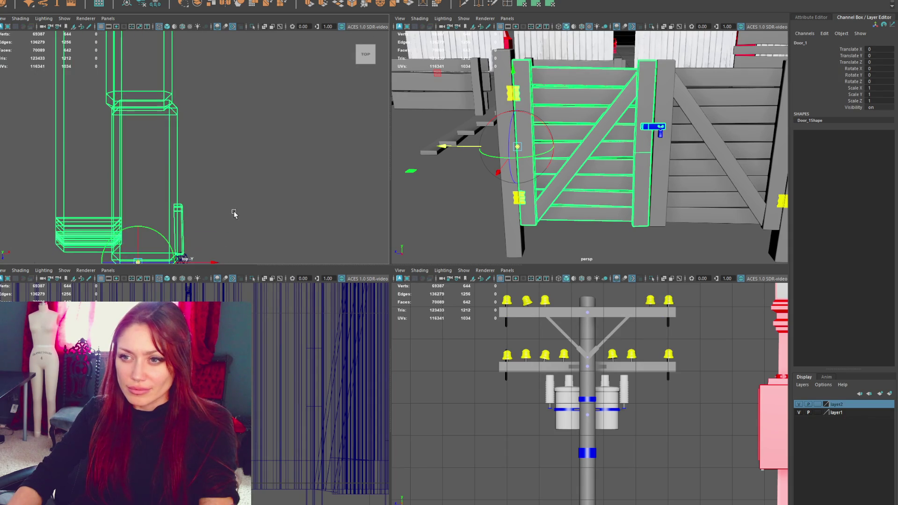
mouse_move(196, 159)
mouse_down()
mouse_move(171, 158)
mouse_move(201, 186)
mouse_move(173, 229)
mouse_up()
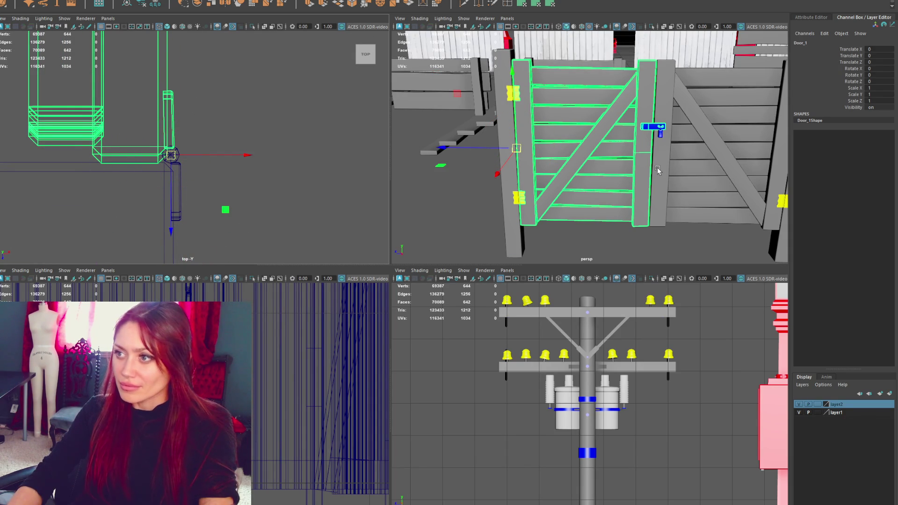
Move Door_2's pivot onto its hinge edge
key(Right)
key(f)
key(e)
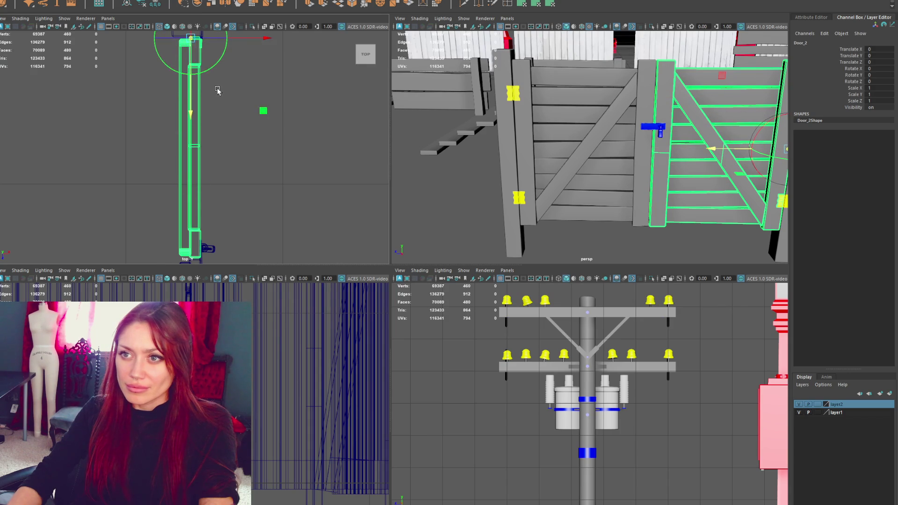
scroll(175, 137, up, 5)
key(Insert)
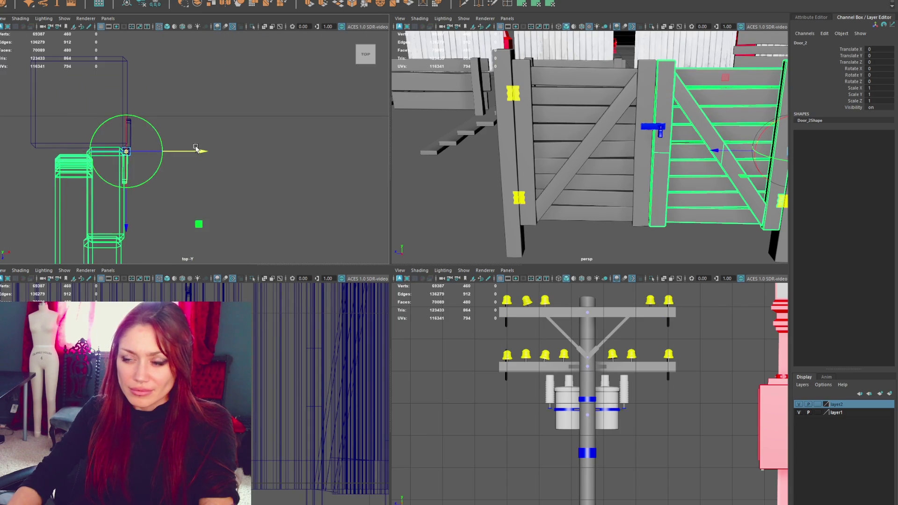
scroll(337, 139, up, 3)
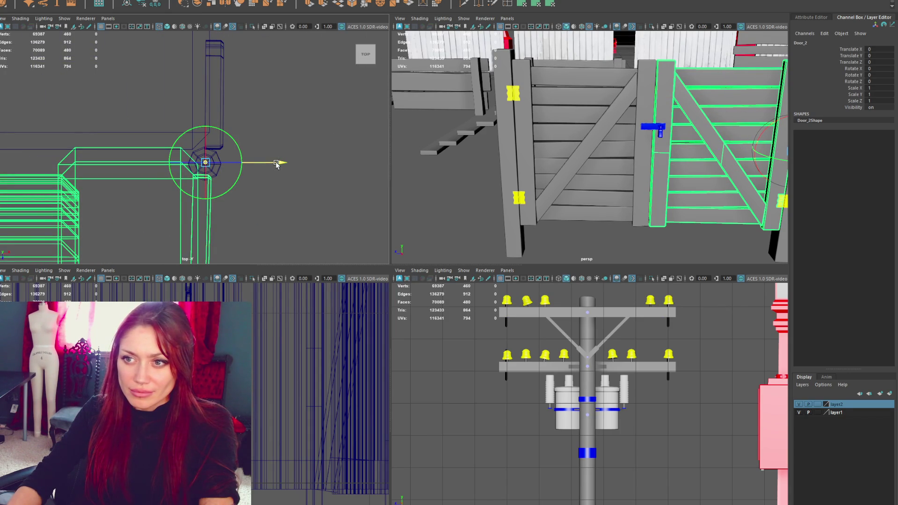
click(200, 219)
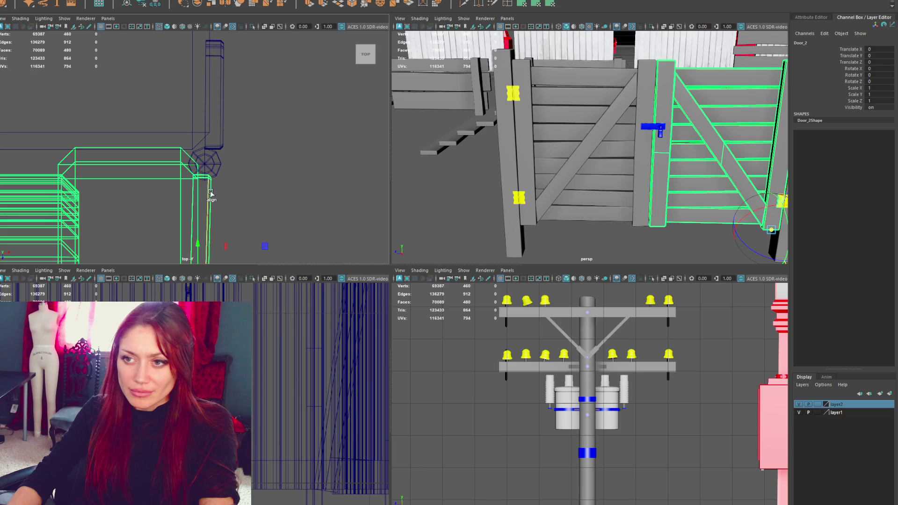
key(ctrl+z)
click(207, 220)
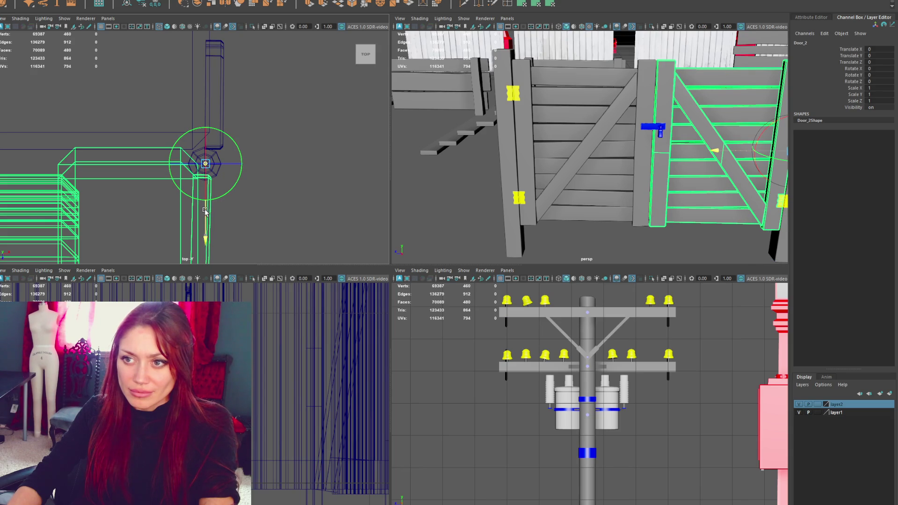
scroll(584, 198, down, 5)
Test-swing Door_2 and Door_1 open on rotate Y, then undo both back to closed
key(e)
drag(721, 160, 678, 185)
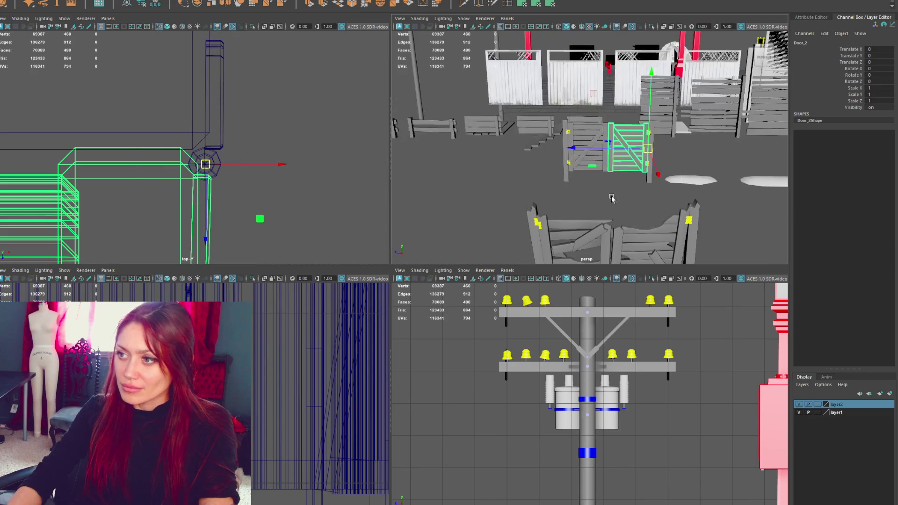
key(ctrl+z)
key(f)
key(ctrl+z)
click(466, 170)
key(f)
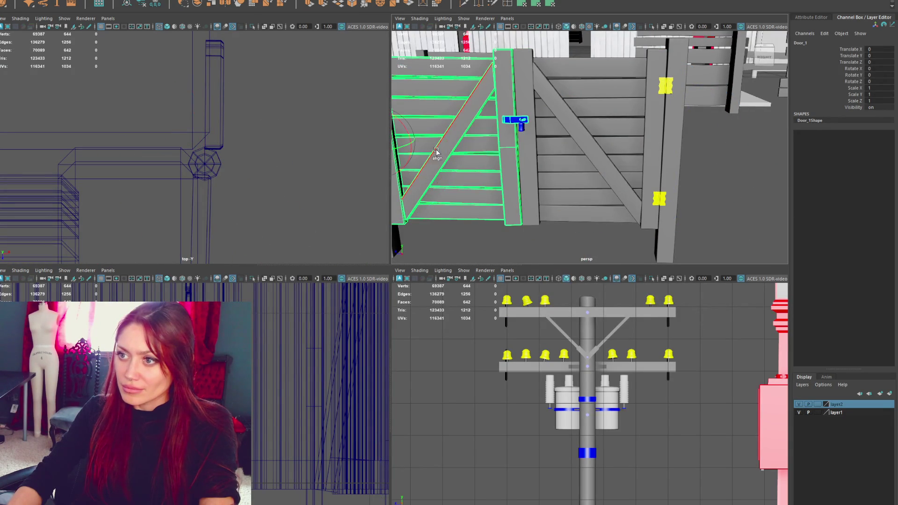
mouse_move(465, 171)
mouse_down()
mouse_move(433, 189)
mouse_move(468, 186)
mouse_move(432, 196)
mouse_up()
key(ctrl+z)
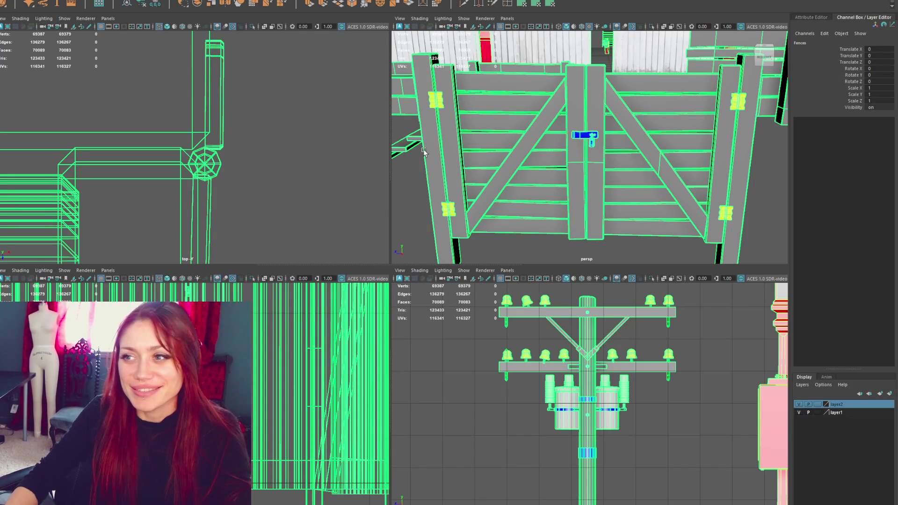
Clear the selection, close the scene and save the changes to Fences.mb
click(414, 164)
scroll(421, 222, down, 5)
click(559, 198)
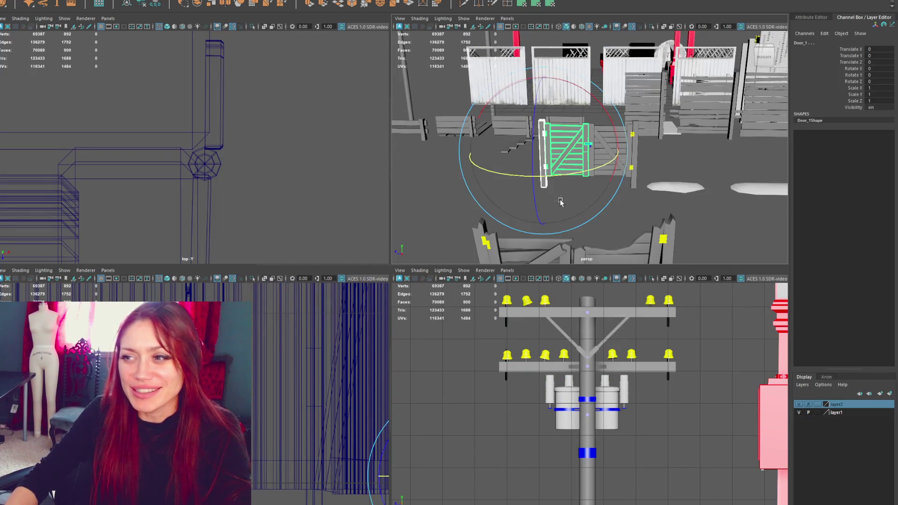
click(676, 187)
click(771, 143)
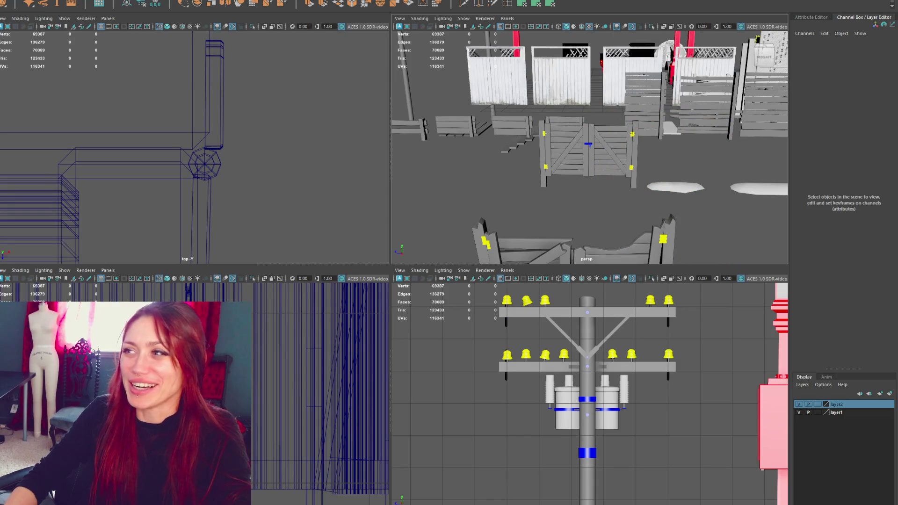
key(ctrl+o)
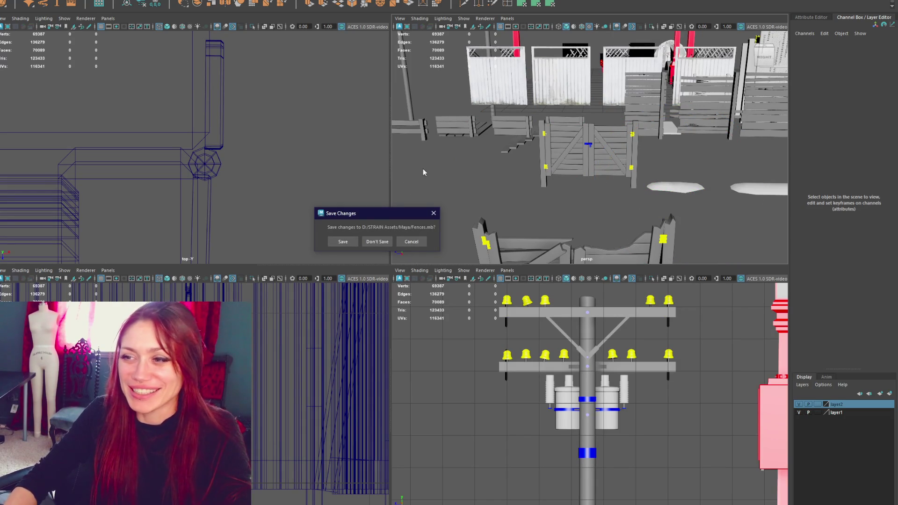
click(343, 242)
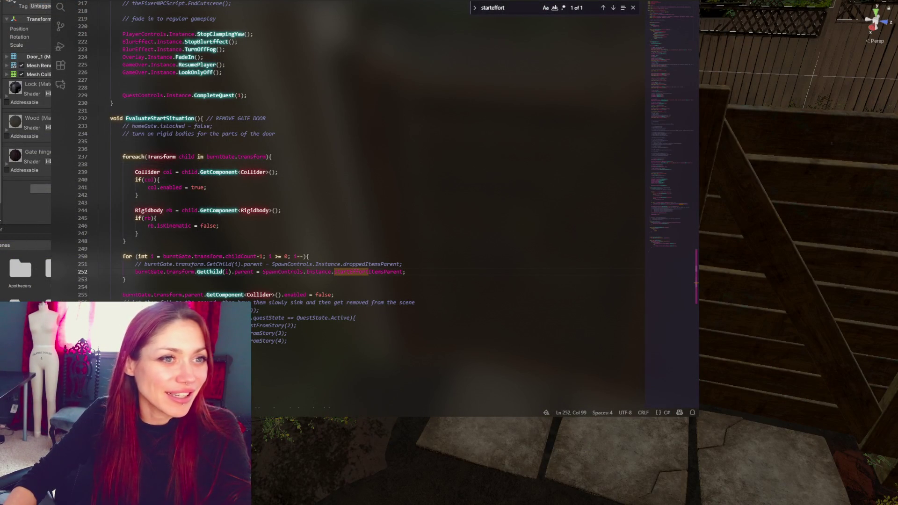
Delete the leftover commented-out lines and the old IEnumerator block
click(374, 241)
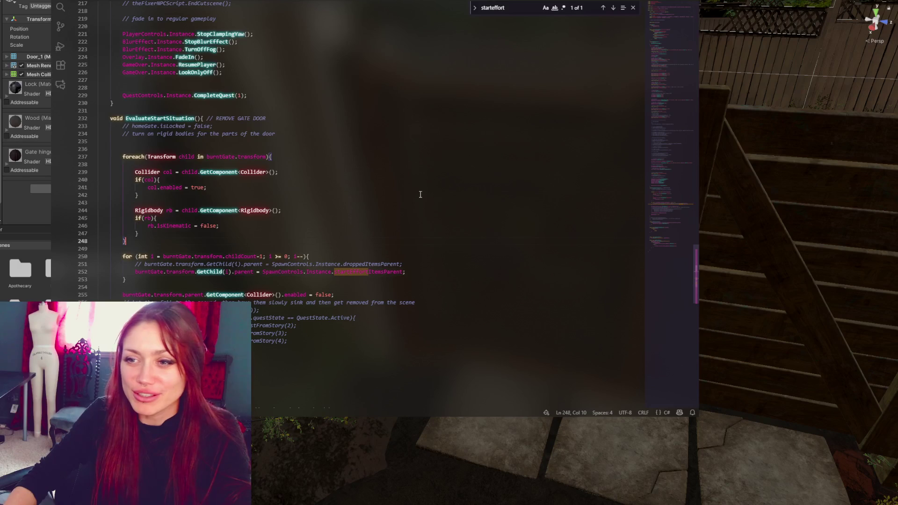
click(419, 195)
scroll(428, 176, down, 3)
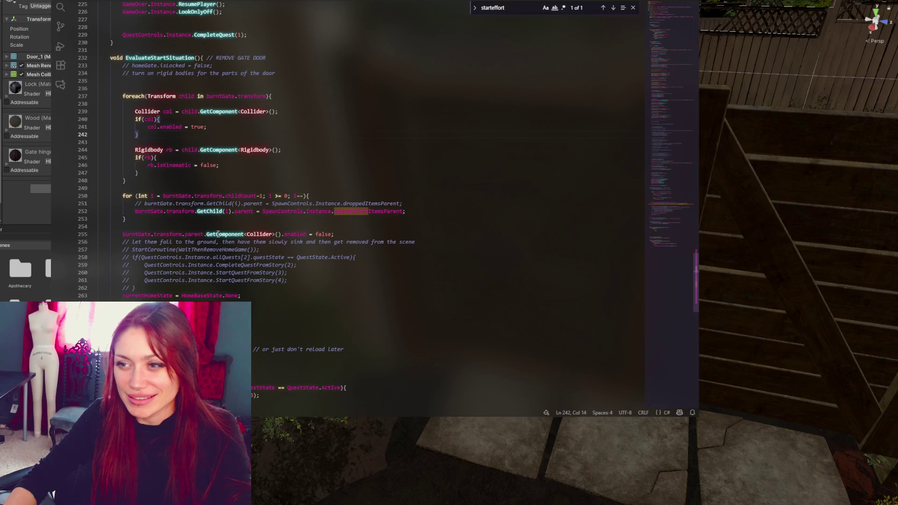
mouse_move(333, 292)
mouse_down()
mouse_move(304, 263)
mouse_move(381, 233)
mouse_up()
key(BackSpace)
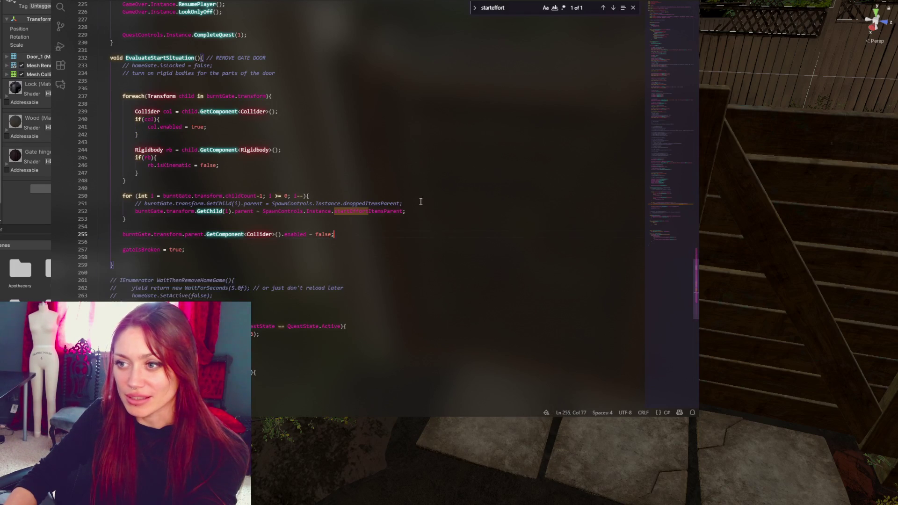
drag(432, 204, 432, 195)
key(BackSpace)
drag(216, 85, 307, 57)
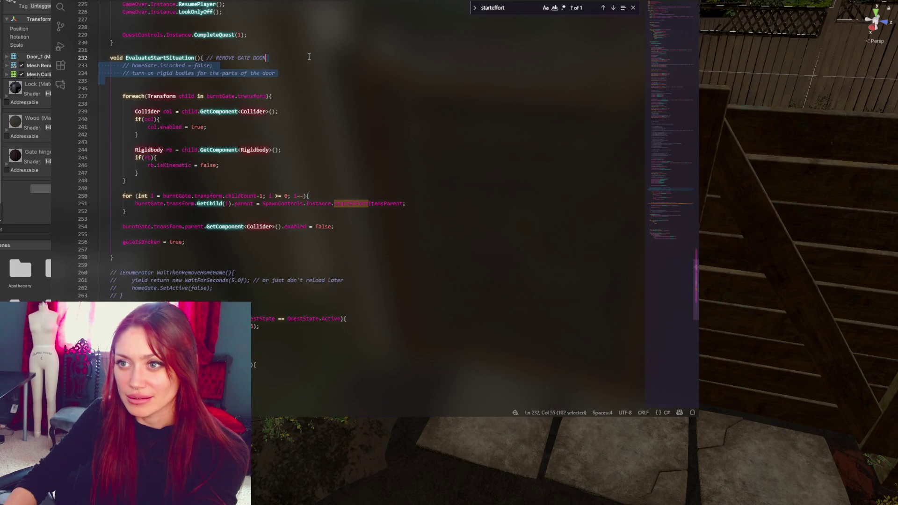
key(BackSpace)
drag(246, 272, 259, 238)
key(BackSpace)
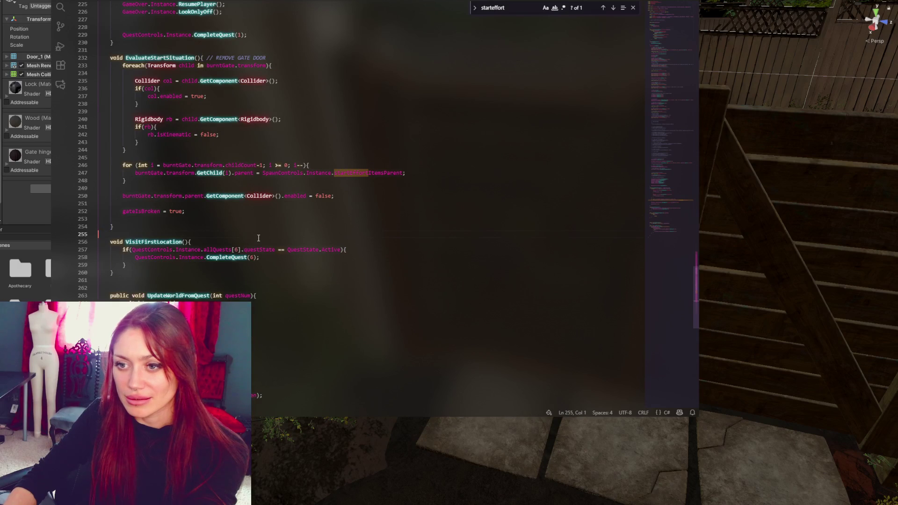
Comment out EvaluateStartSituation's collider, rigidbody and reparenting code, keeping gateIsBroken = true
mouse_move(100, 66)
mouse_down()
mouse_move(123, 68)
mouse_move(182, 195)
mouse_up()
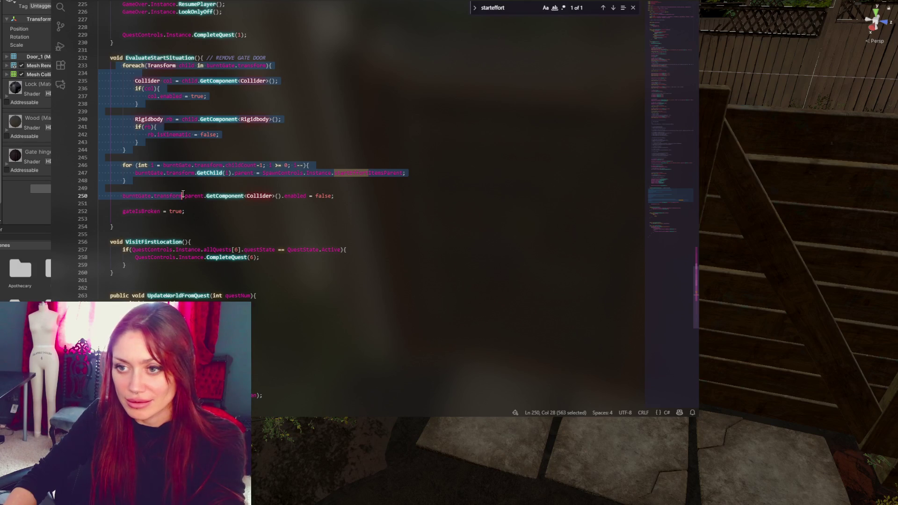
key(ctrl+slash)
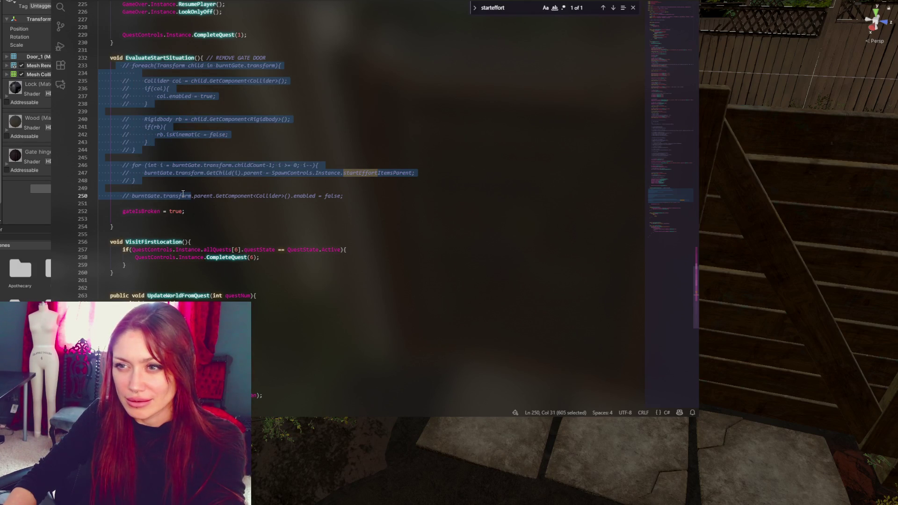
click(185, 191)
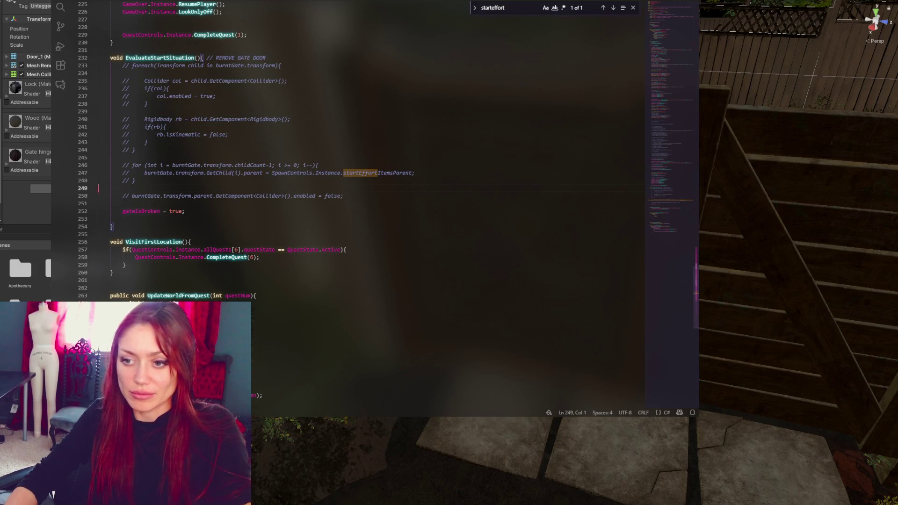
key(alt+Tab)
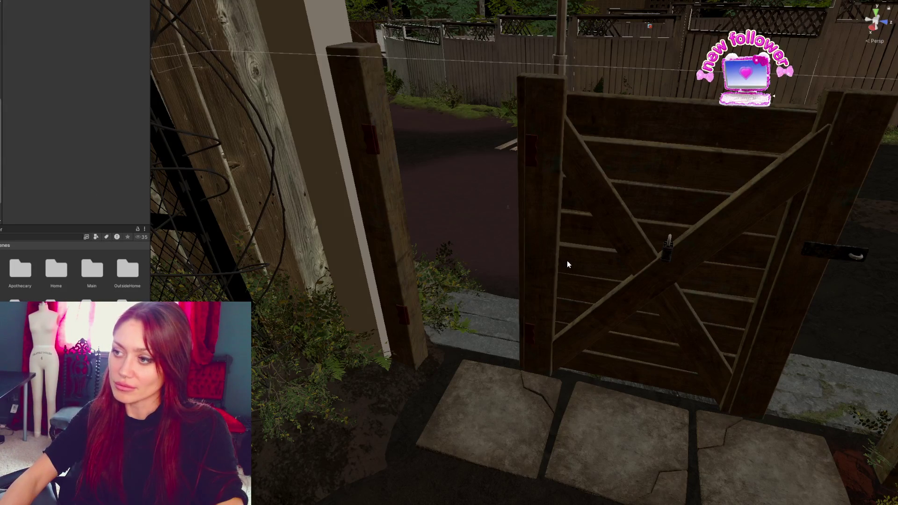
Move Door_1 along Z and X into the gate frame
click(579, 253)
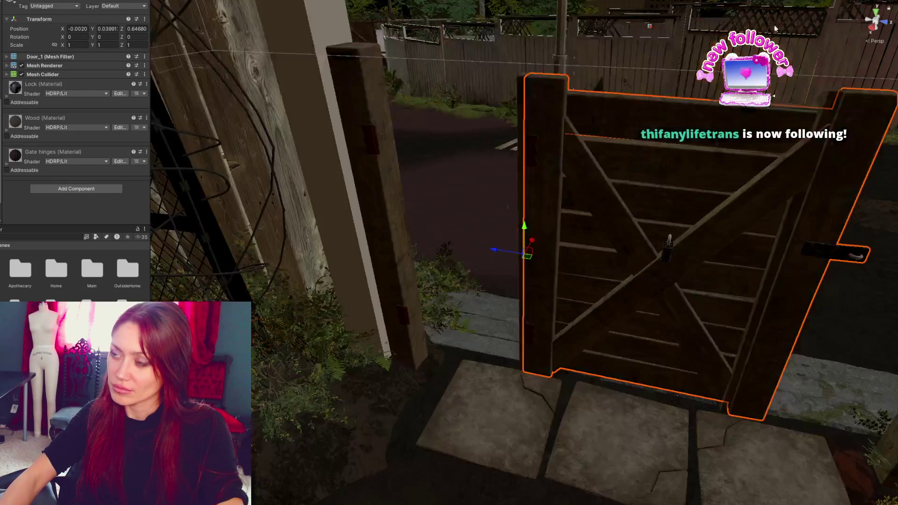
drag(495, 249, 329, 248)
scroll(329, 249, up, 5)
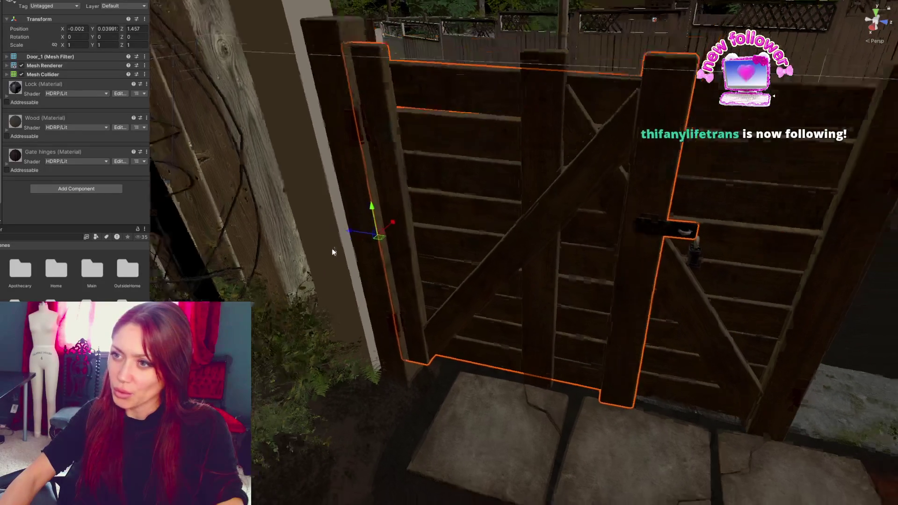
scroll(366, 172, down, 5)
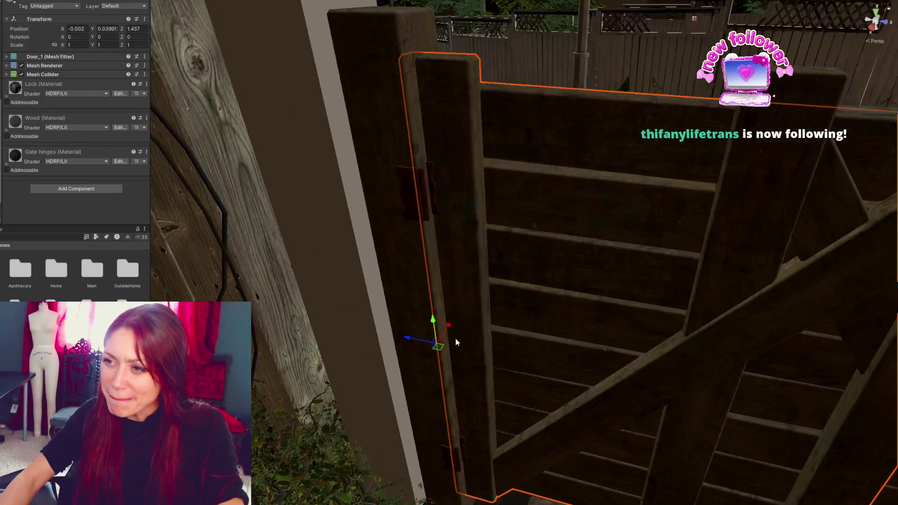
drag(452, 327, 410, 350)
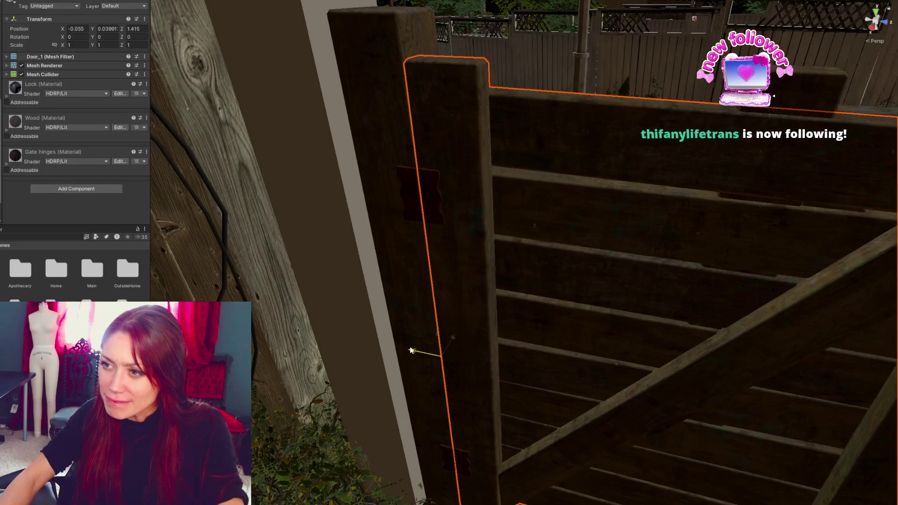
Slide Door_2 along Z and X to about Z -1.41 in the frame
click(701, 299)
key(f)
mouse_move(561, 256)
mouse_down()
mouse_move(826, 301)
mouse_move(818, 297)
mouse_up()
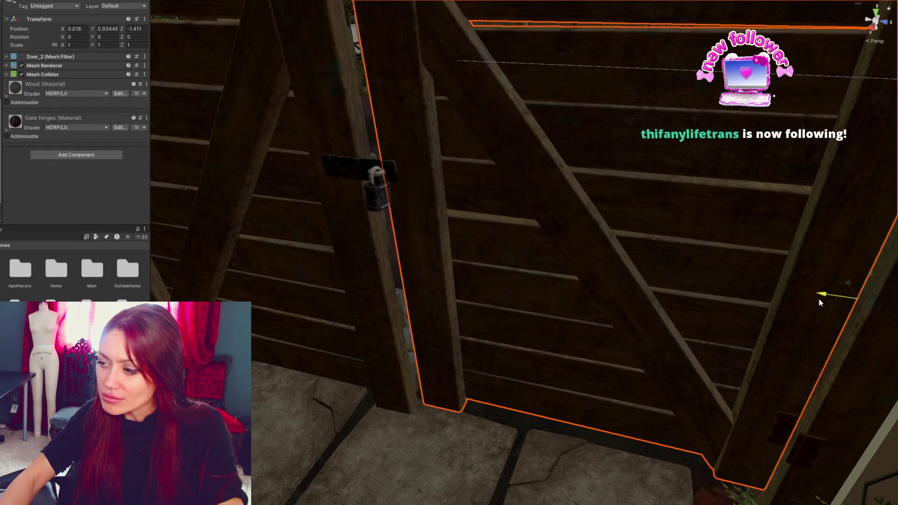
scroll(582, 195, up, 5)
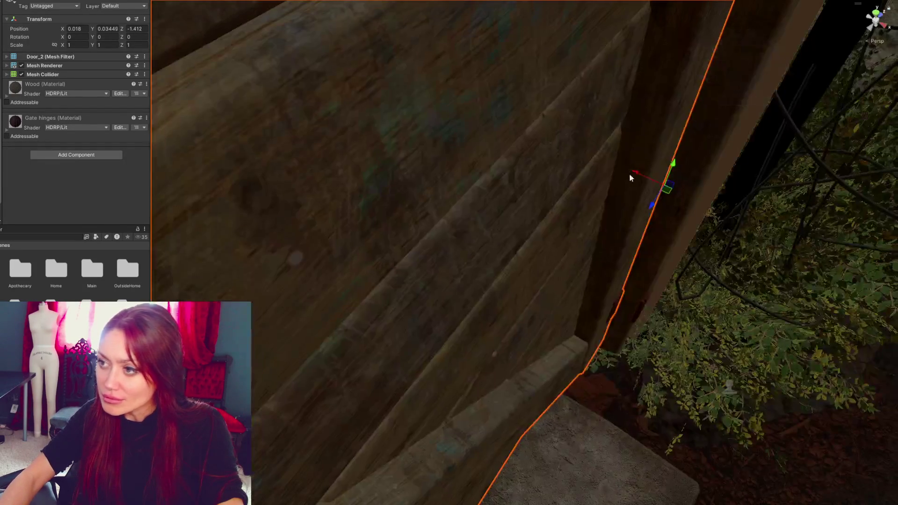
drag(632, 177, 661, 187)
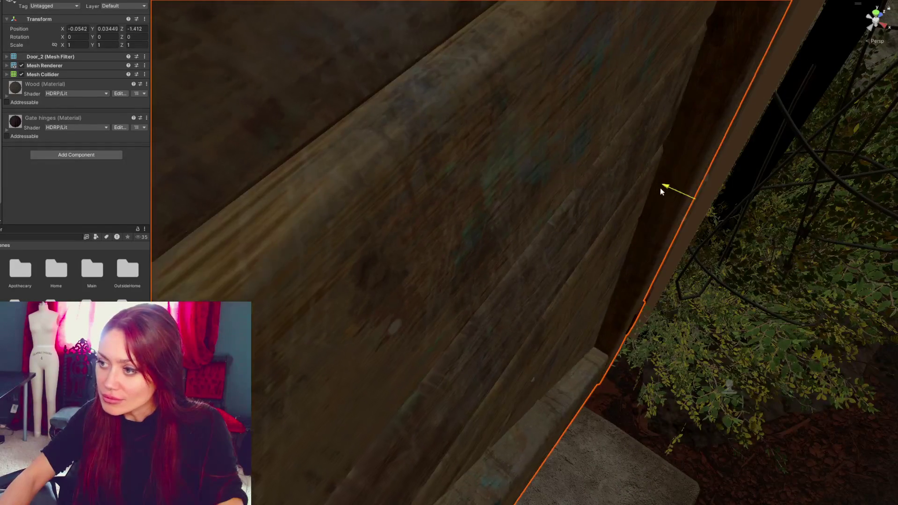
mouse_move(549, 118)
mouse_down()
mouse_move(570, 44)
mouse_move(546, 140)
mouse_up()
mouse_move(467, 200)
mouse_down()
mouse_move(448, 203)
mouse_move(499, 194)
mouse_up()
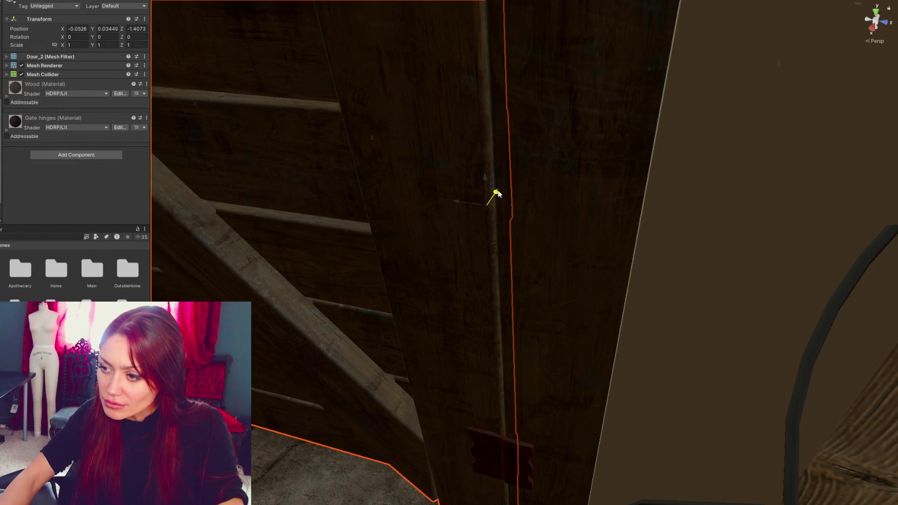
scroll(498, 192, down, 5)
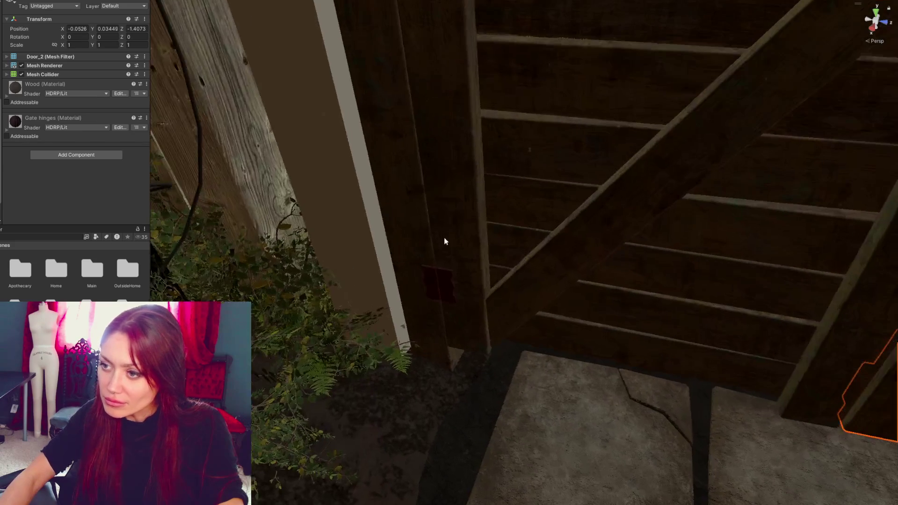
Nudge Door_1 to X -0.0555, Z 1.4103, then zoom in and select the padlock
click(445, 241)
scroll(461, 237, up, 3)
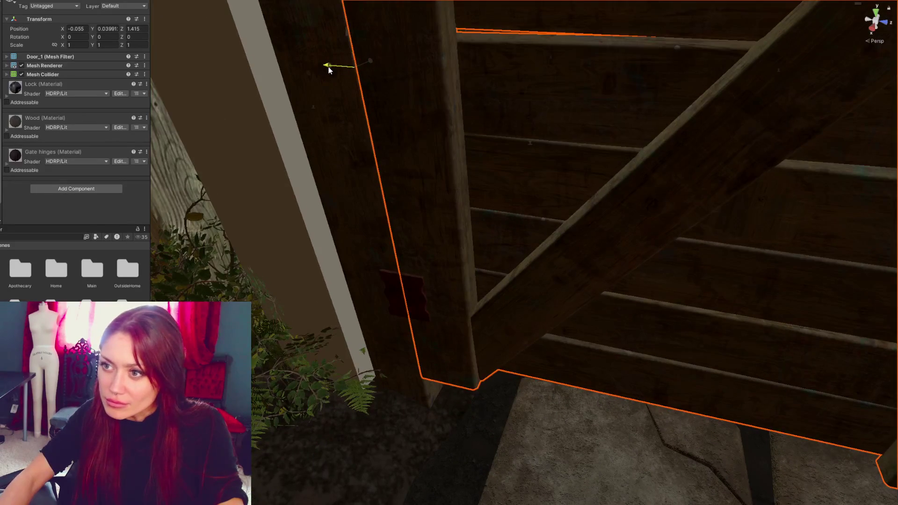
drag(329, 70, 332, 67)
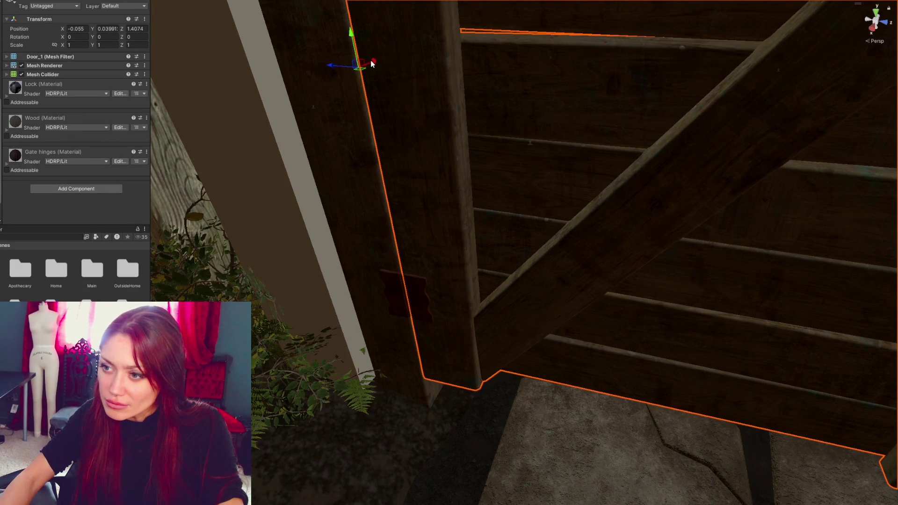
click(305, 414)
mouse_move(305, 414)
mouse_down()
mouse_move(500, 413)
mouse_move(529, 360)
mouse_up()
mouse_move(465, 373)
mouse_down()
mouse_move(417, 373)
mouse_move(468, 330)
mouse_up()
click(427, 280)
key(f)
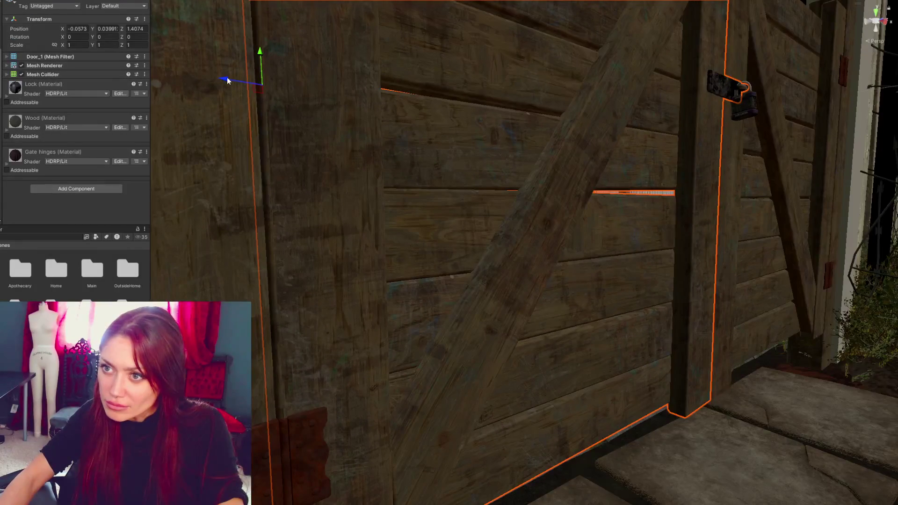
mouse_move(266, 96)
mouse_down()
mouse_move(293, 120)
mouse_move(232, 99)
mouse_move(234, 77)
mouse_move(211, 72)
mouse_up()
alt+drag(473, 159, 426, 248)
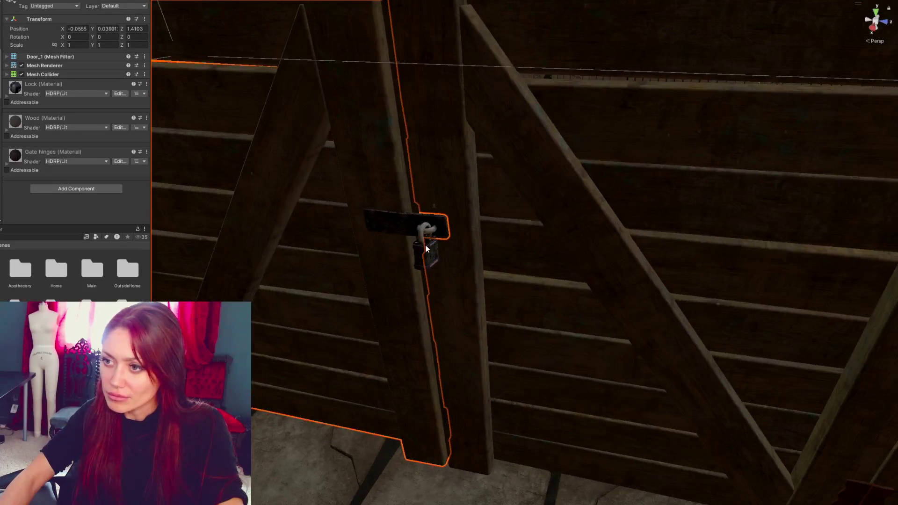
click(426, 246)
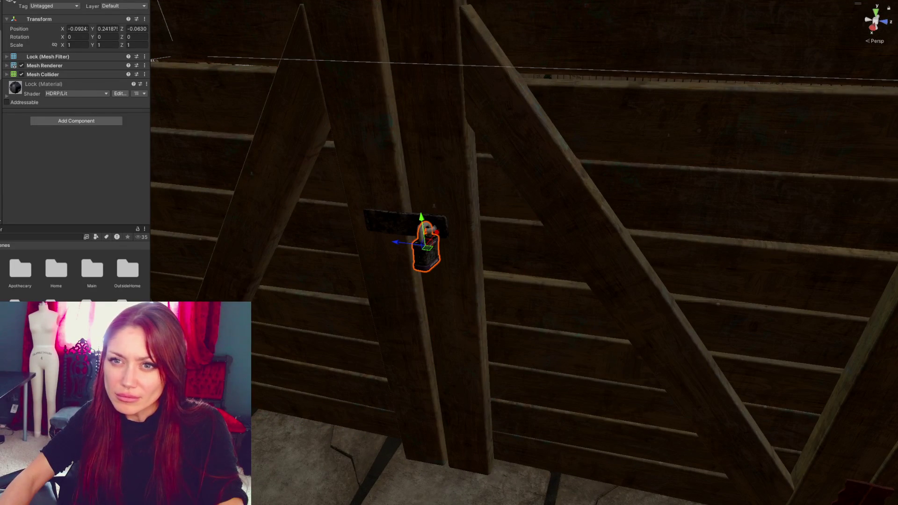
Remove the padlock from the gate latch and select the parent gate object
click(415, 238)
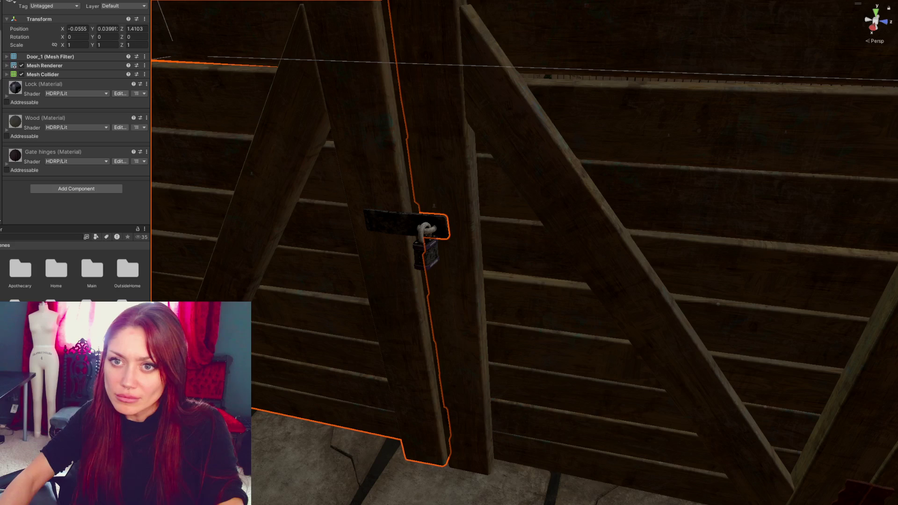
click(427, 246)
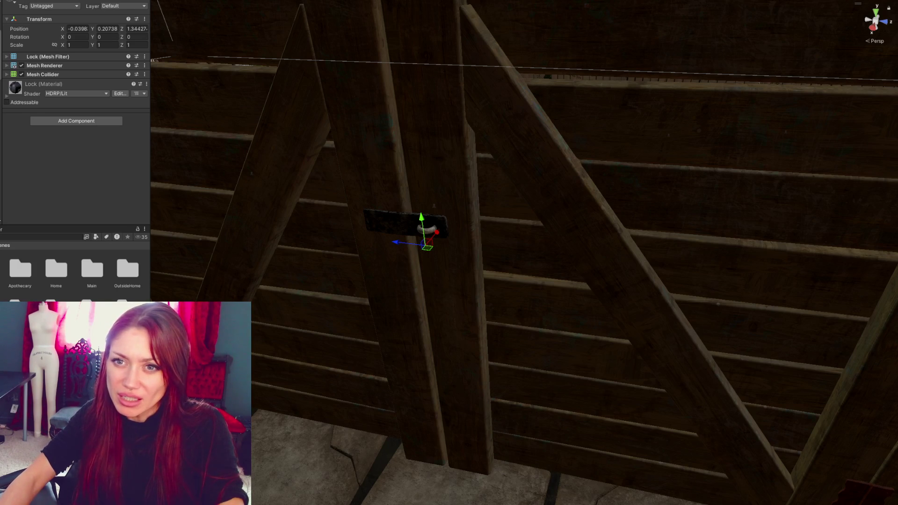
key(ctrl+z)
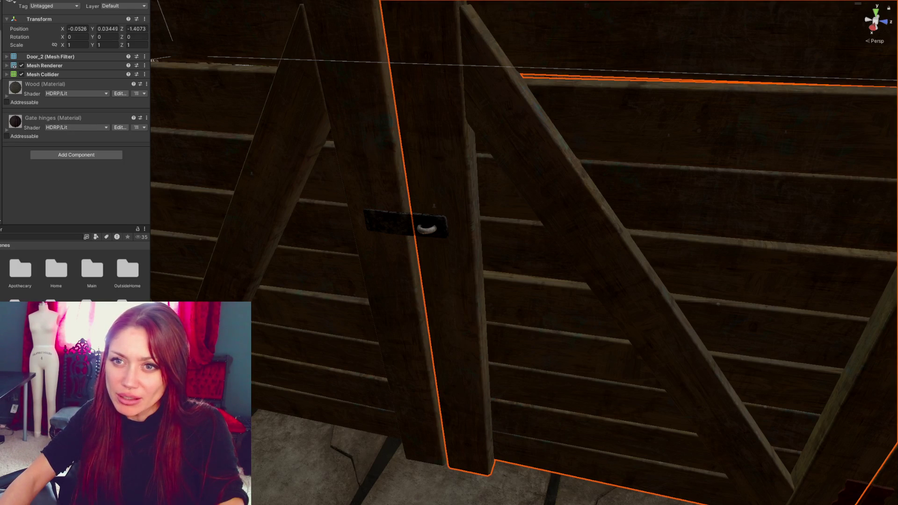
key(ctrl+z)
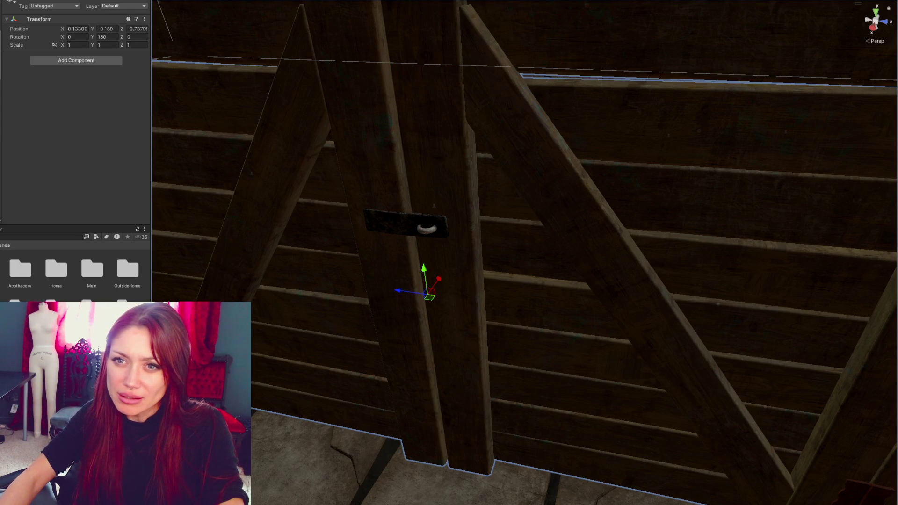
click(47, 59)
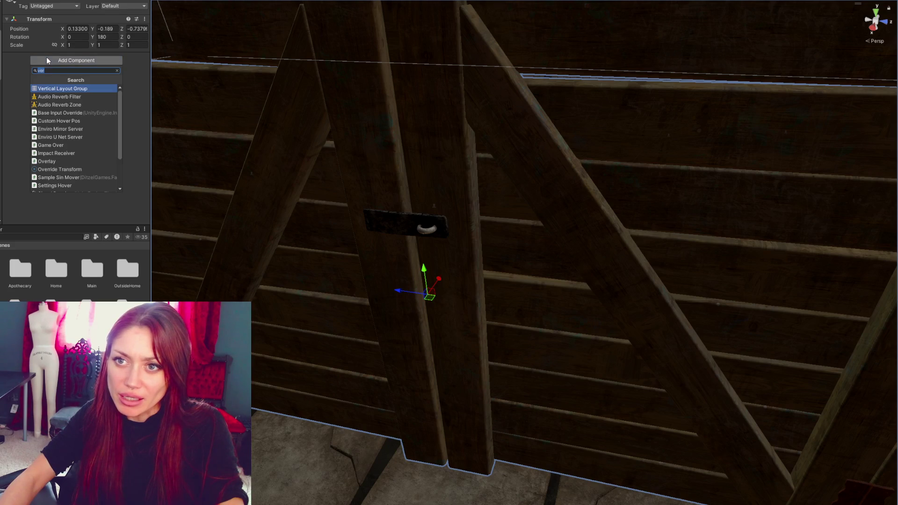
Add the Door script component to the parent gate object
text(door)
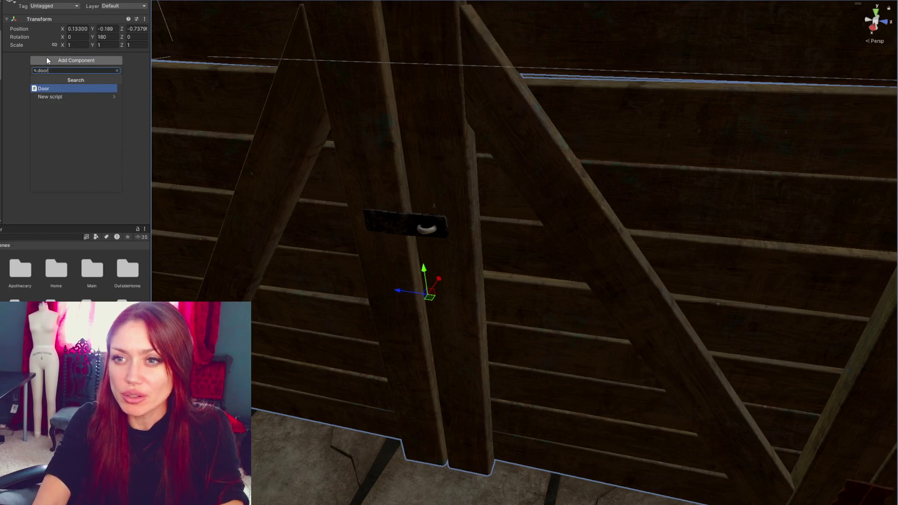
key(Return)
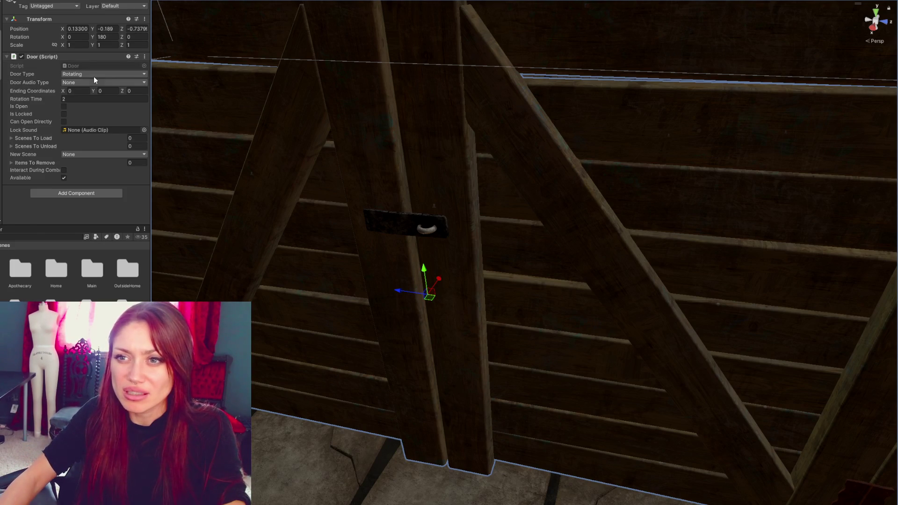
scroll(403, 229, down, 3)
Test-swing Door_1 and Door_2 open, undoing each rotation
click(376, 226)
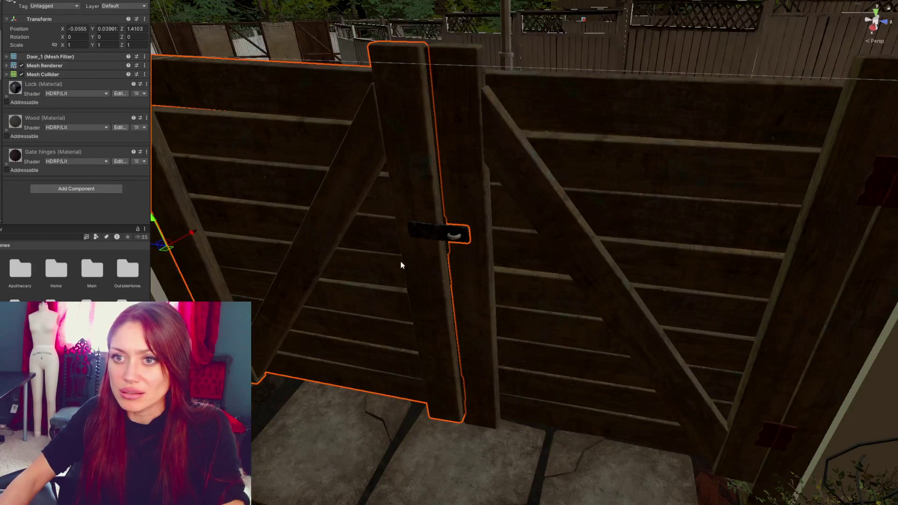
scroll(275, 268, down, 3)
key(e)
drag(259, 256, 227, 271)
key(ctrl+z)
click(557, 268)
drag(709, 319, 753, 341)
key(ctrl+z)
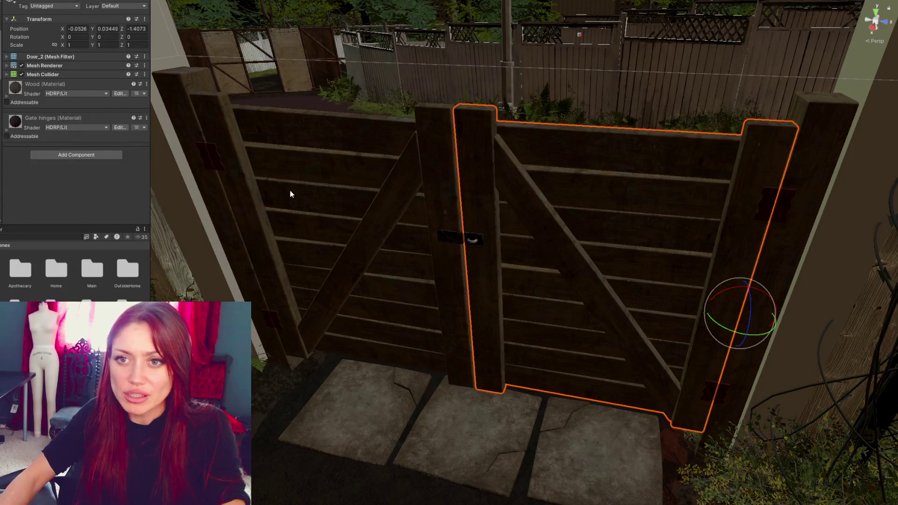
Reselect the parent gate and bring up its Door script's options menu
click(291, 194)
click(290, 195)
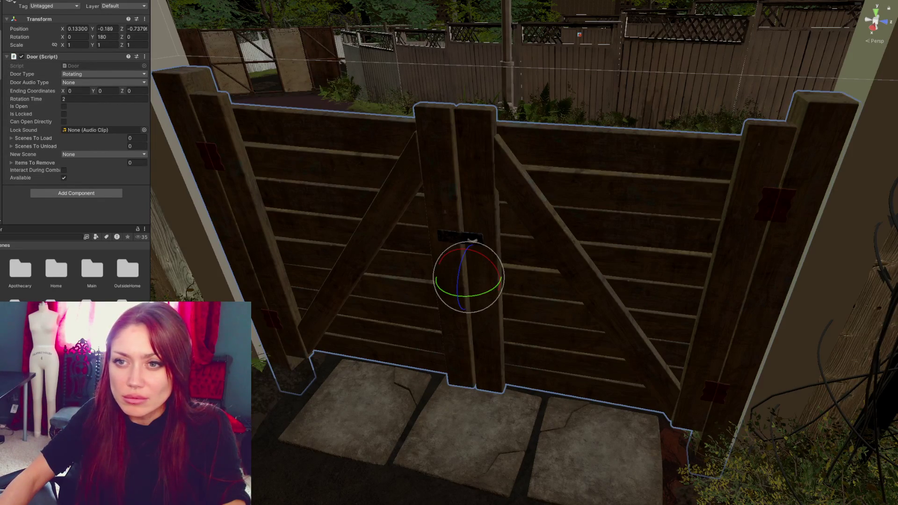
click(608, 262)
click(608, 262)
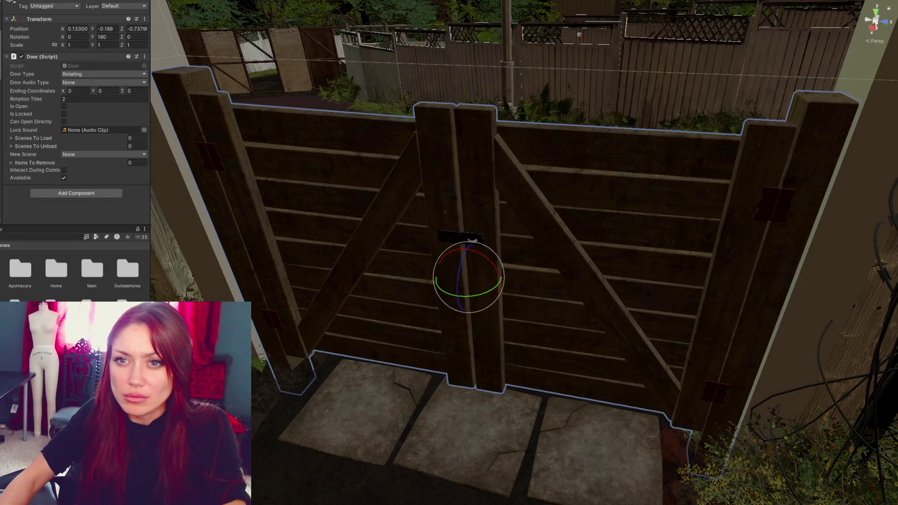
right_click(50, 57)
Replace the whole gate's Door script with separate Door scripts on Door_1 and Door_2
click(71, 72)
click(328, 211)
click(74, 188)
click(86, 218)
click(608, 257)
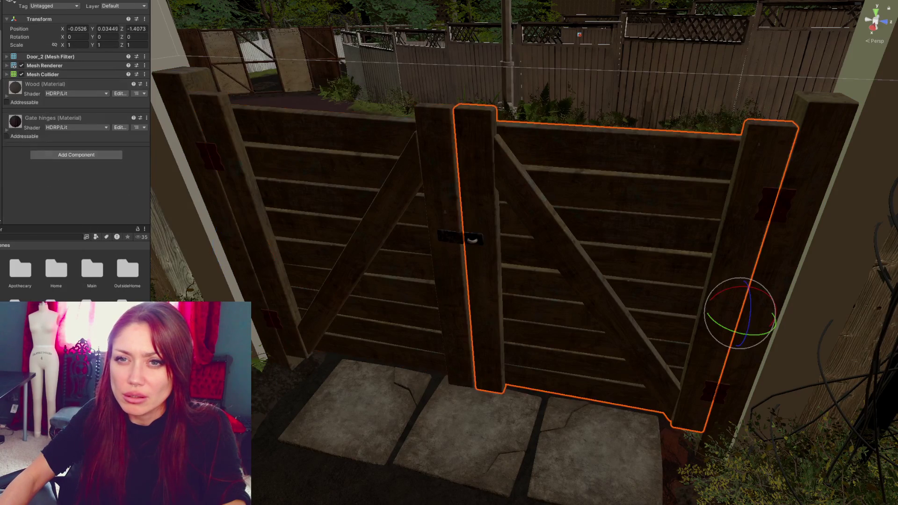
click(77, 158)
click(77, 184)
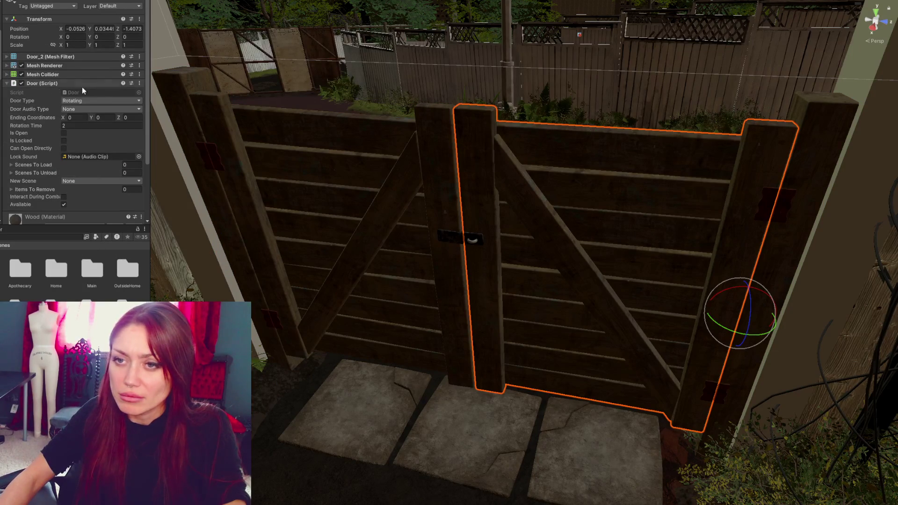
Set Door_2's ending rotation Y to -120 and Door_1's to 120
click(108, 117)
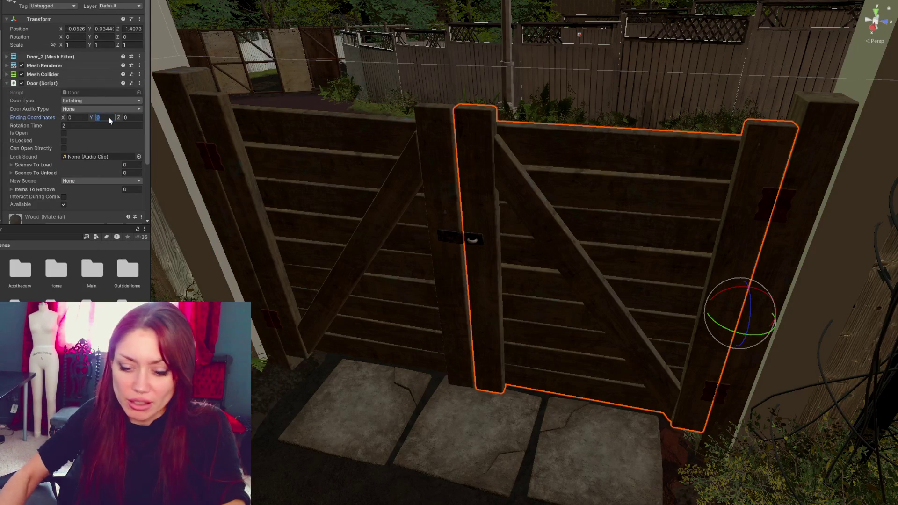
text(-)
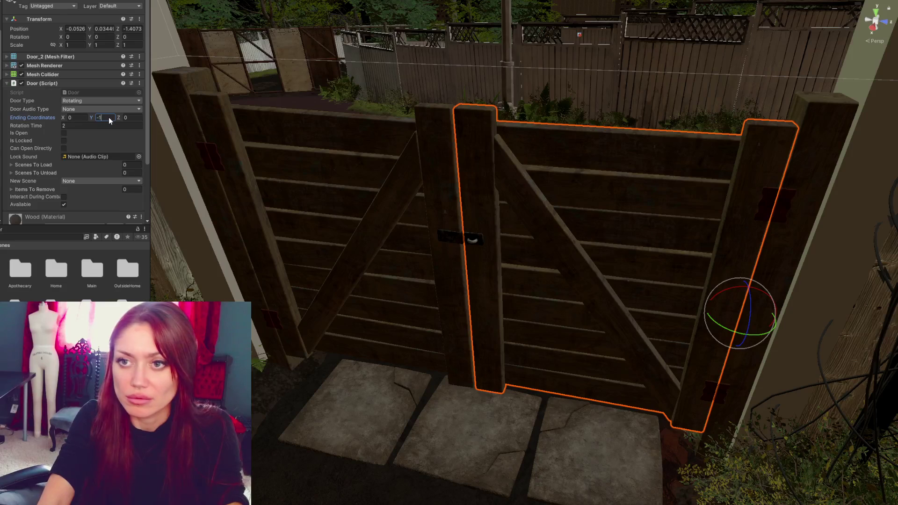
text(120)
key(Return)
click(111, 119)
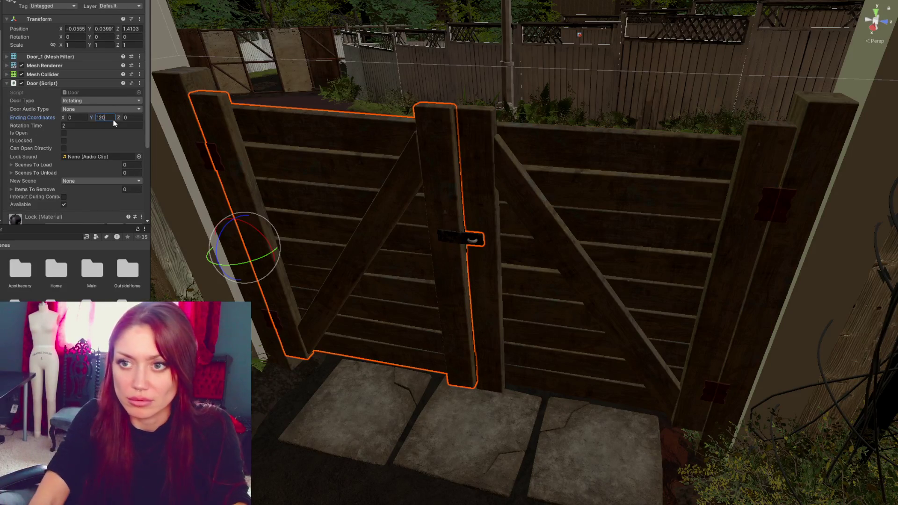
click(139, 156)
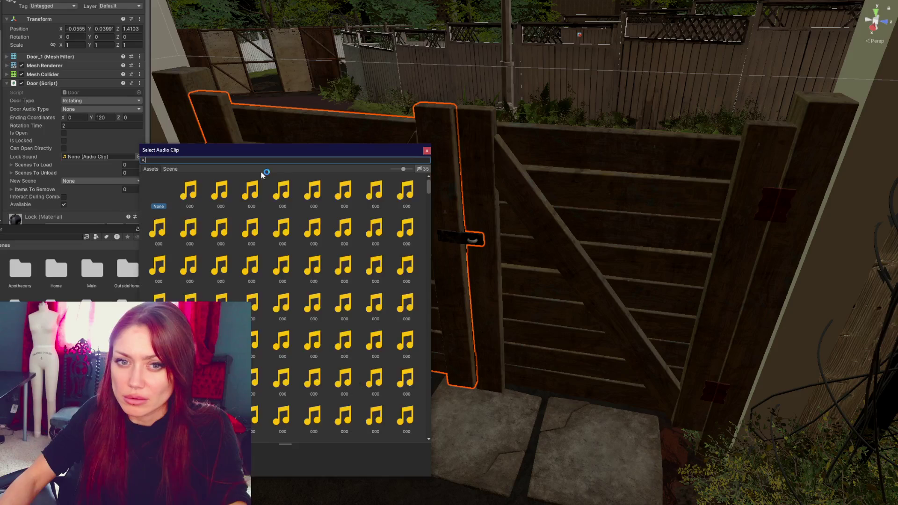
Search the sounds for 'door' and assign Door-Open as Door_1's lock sound
text(sque)
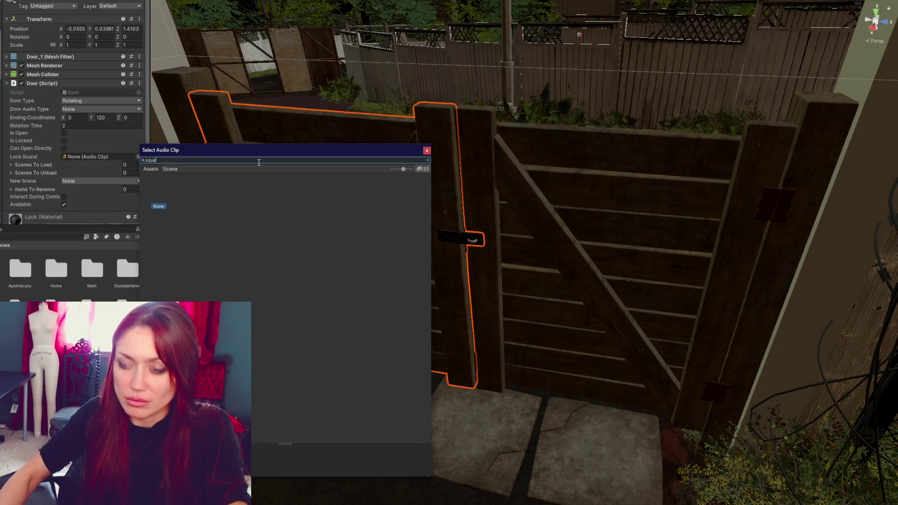
key(BackSpace)
key(BackSpace)
key(BackSpace)
text(door)
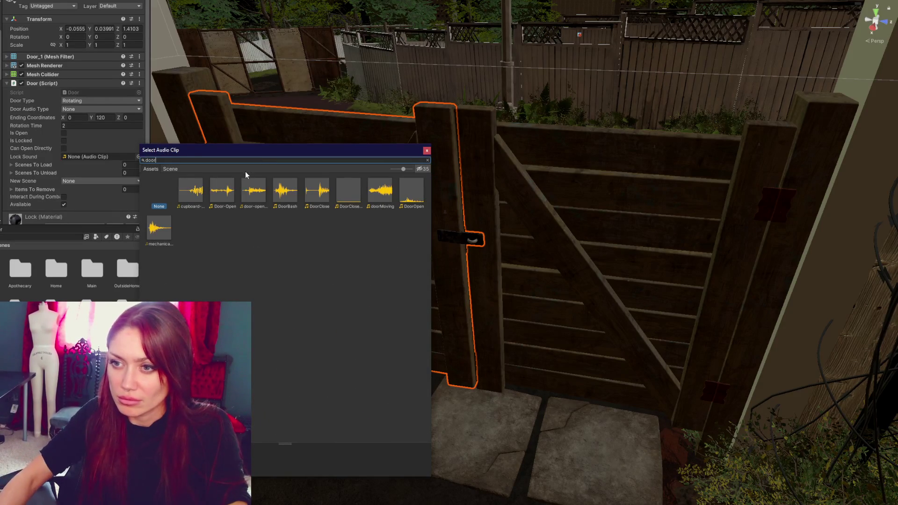
double_click(227, 194)
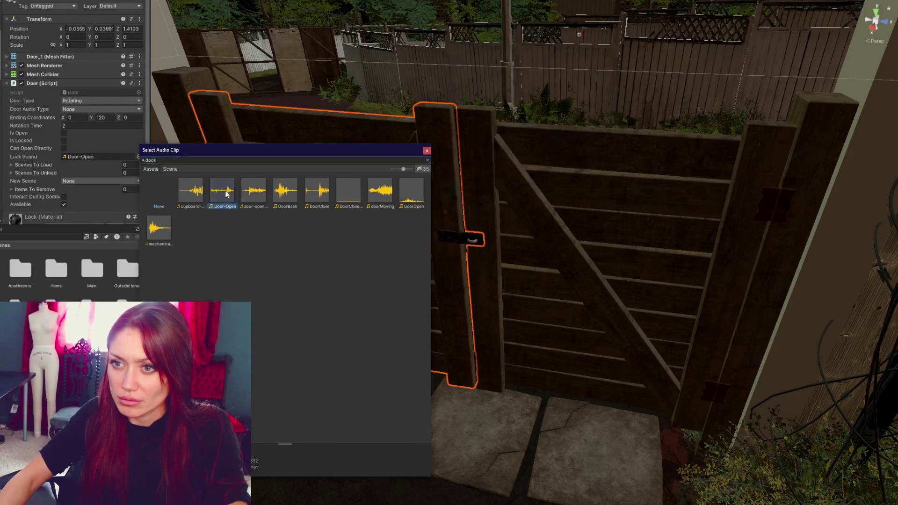
Assign the door-opening clip as Door_2's lock sound
click(762, 257)
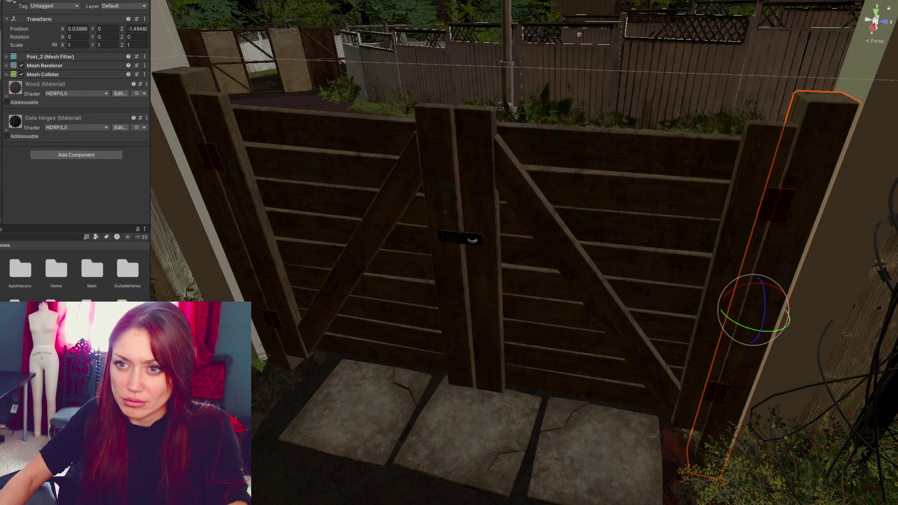
click(562, 258)
click(139, 156)
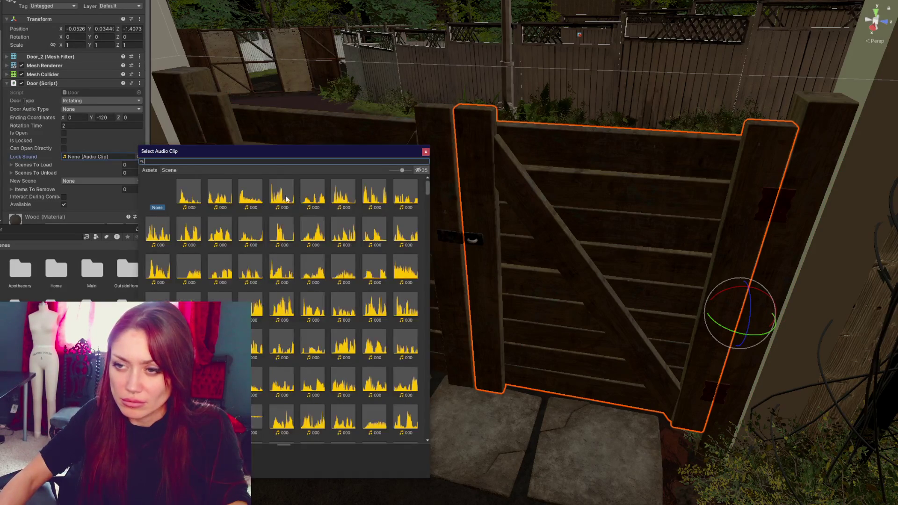
text(door)
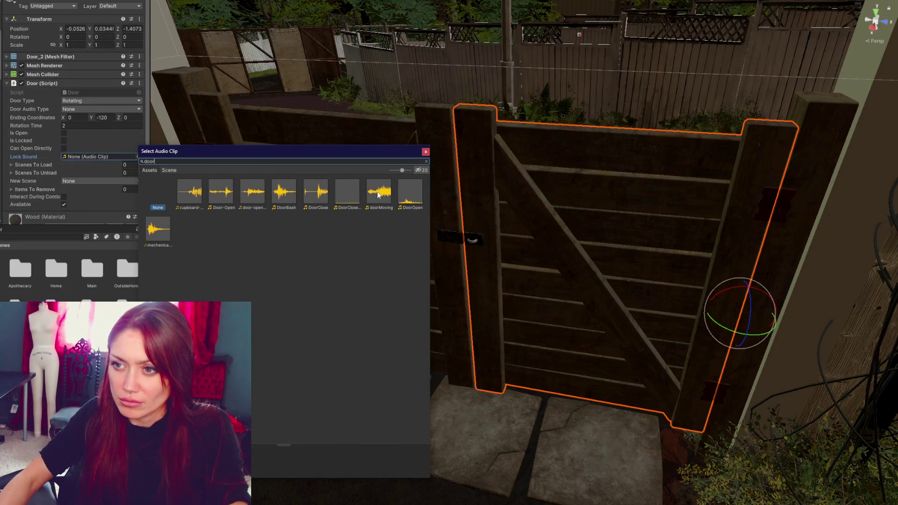
double_click(258, 196)
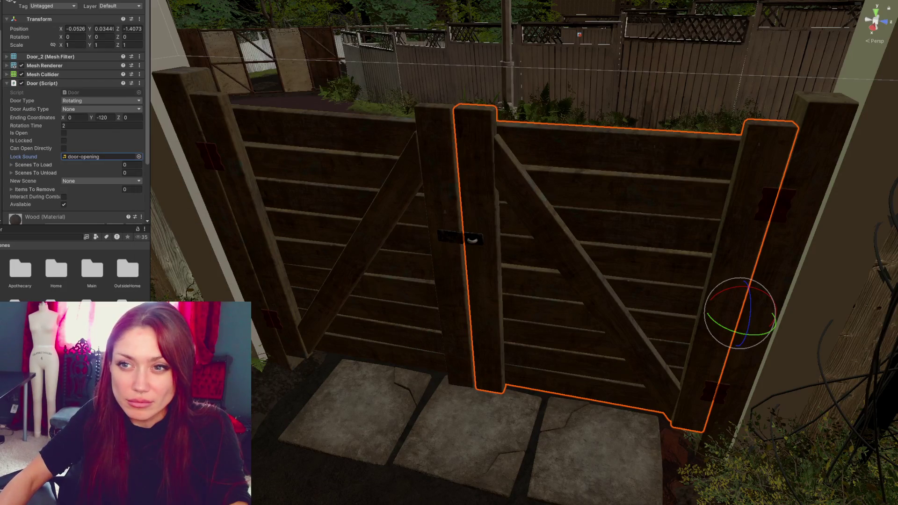
Keep the door rotation time at 2 and deselect the gate door
click(64, 127)
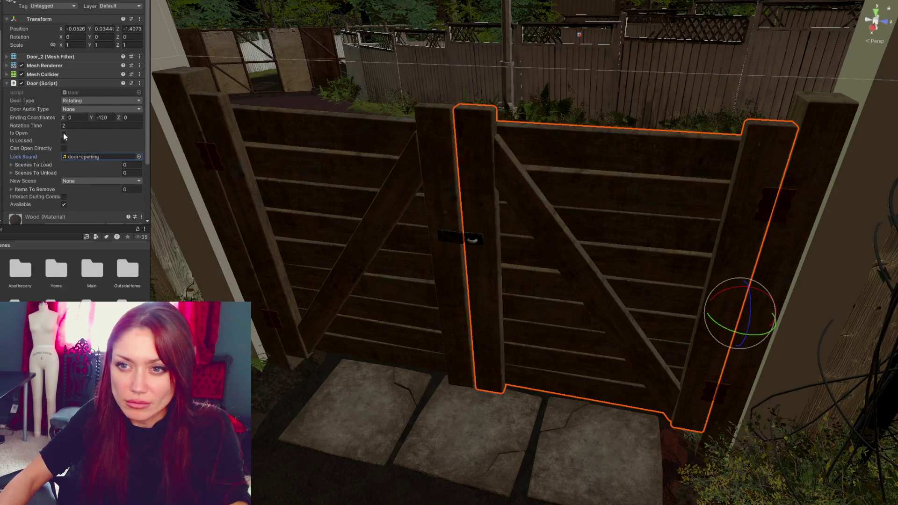
key(Return)
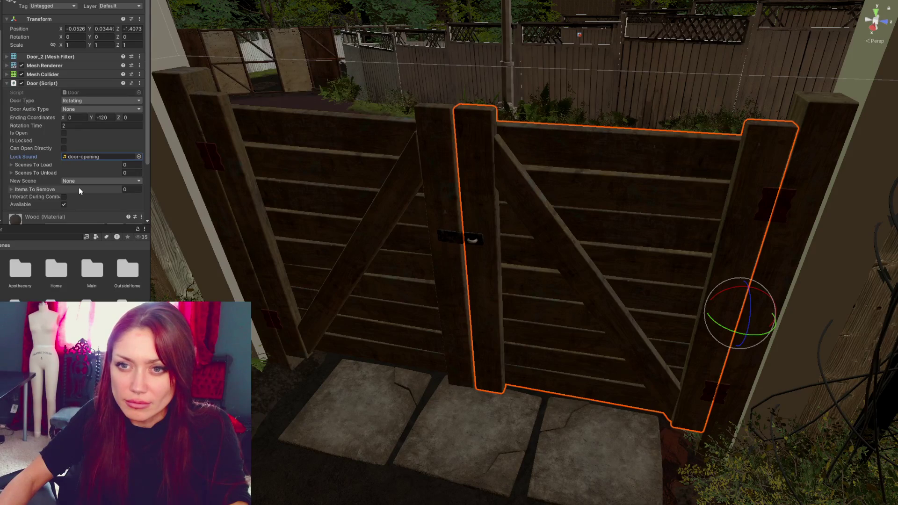
click(18, 247)
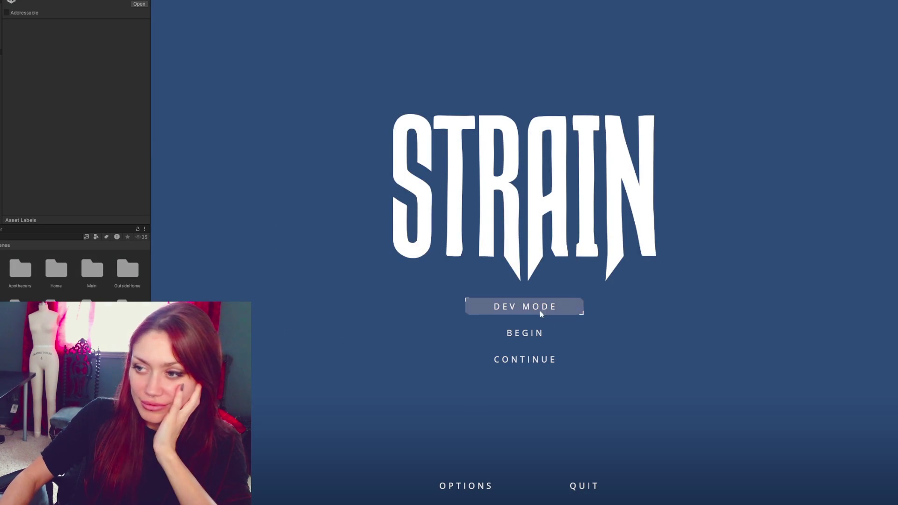
Start a new game, walk up to the still-closed garden gate, then exit and select Door_1
click(534, 333)
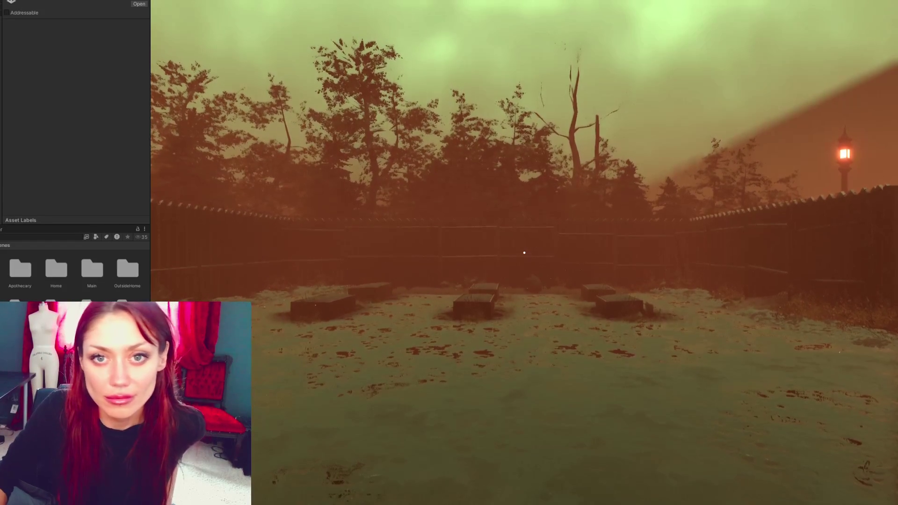
mouse_move(524, 253)
key(w)
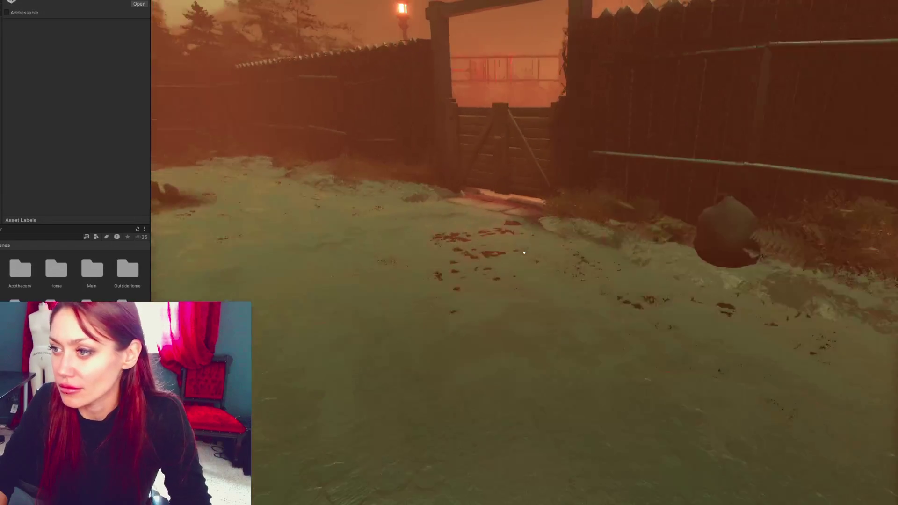
key(w)
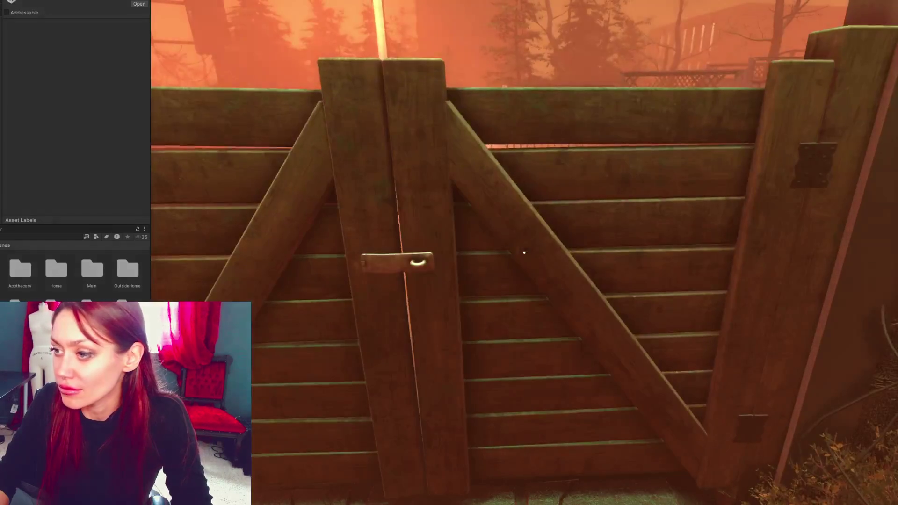
key(s)
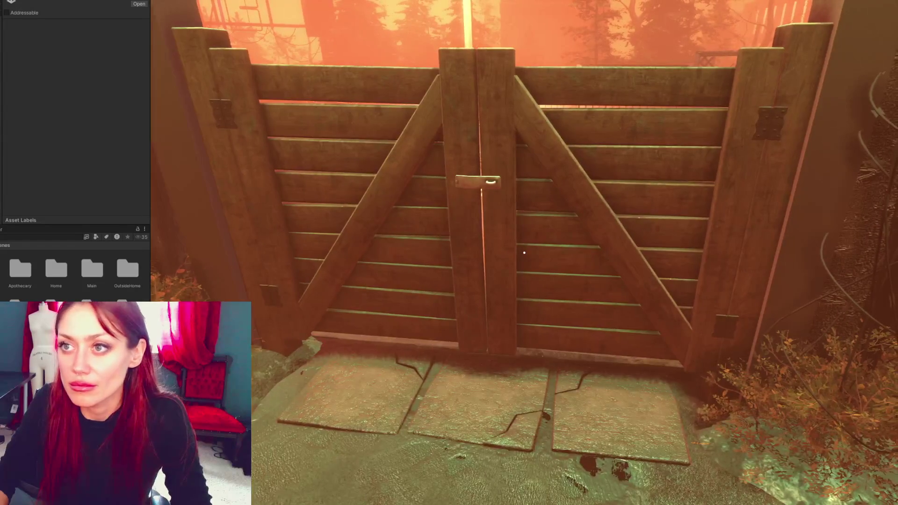
key(ctrl+p)
click(355, 224)
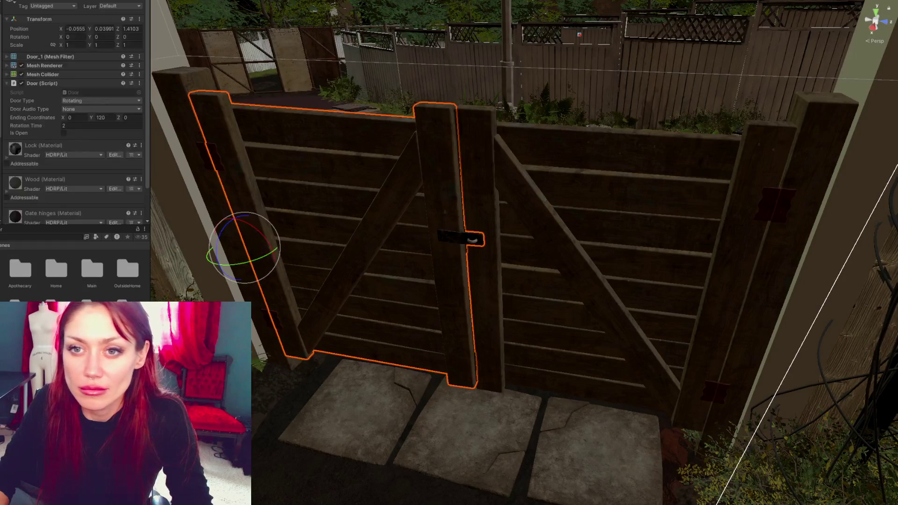
Select Door_1 and Door_2 together and assign them layer 10: Interactive
click(327, 196)
click(546, 292)
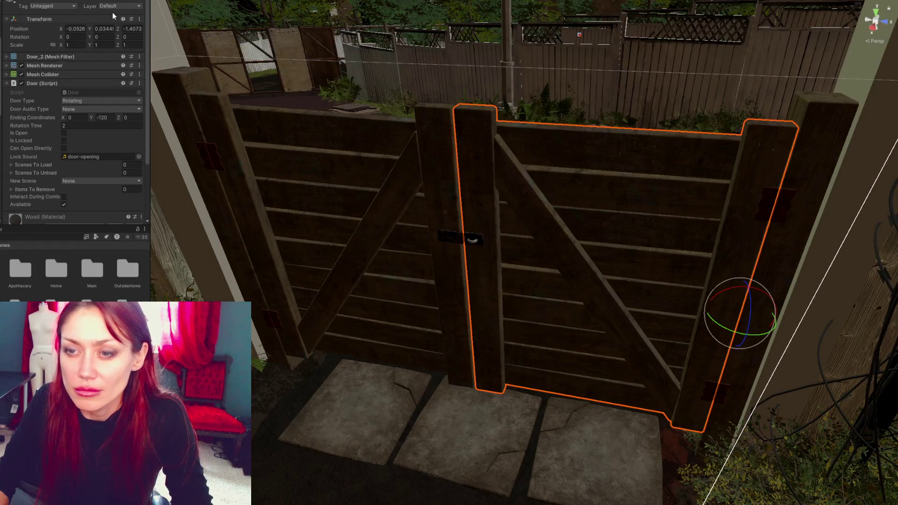
shift+click(281, 211)
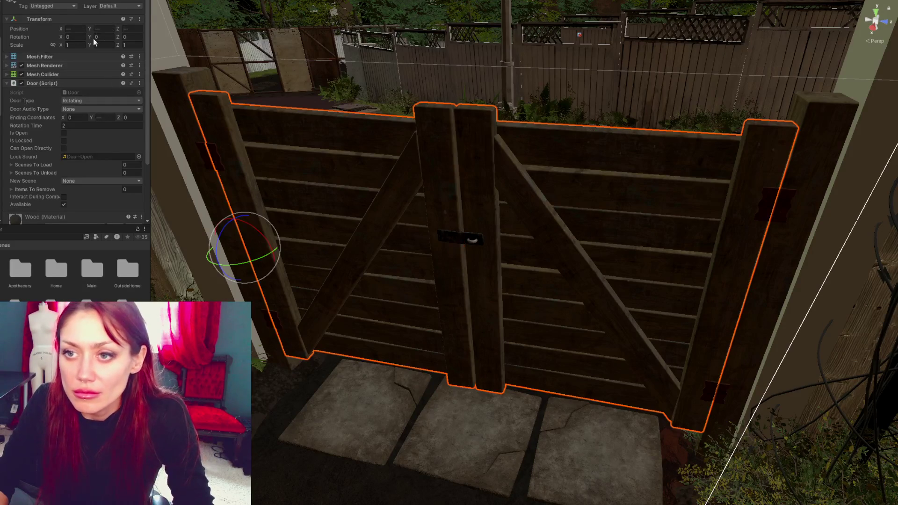
click(122, 6)
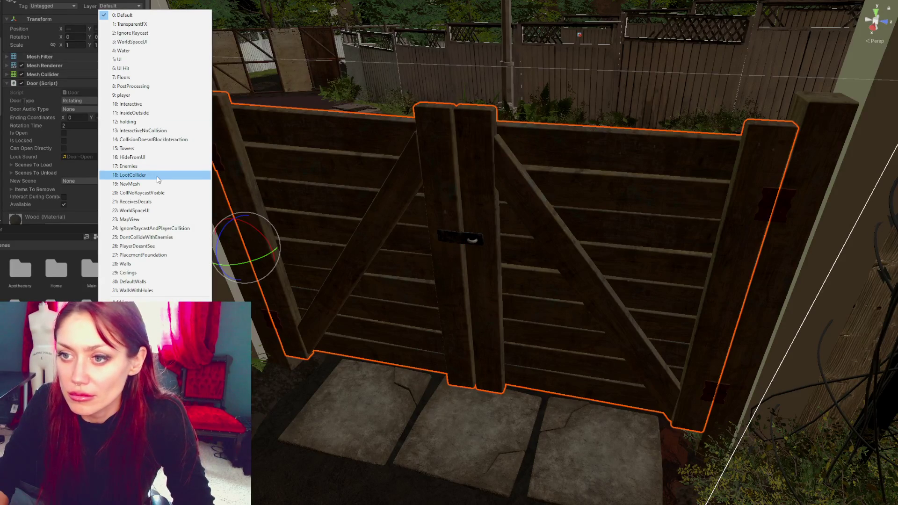
click(138, 104)
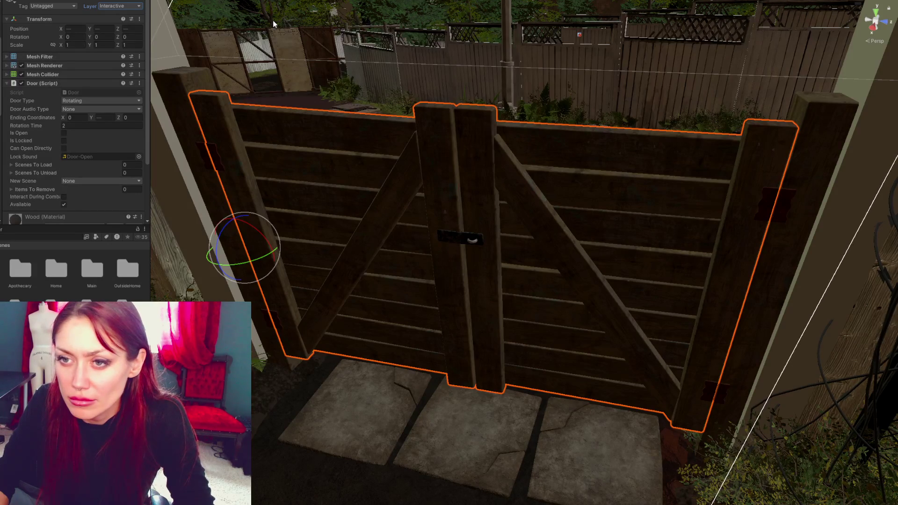
Enable Can Open Directly, play-test, and open the Door.cs line 120 null-reference error in the editor
click(64, 149)
key(ctrl+p)
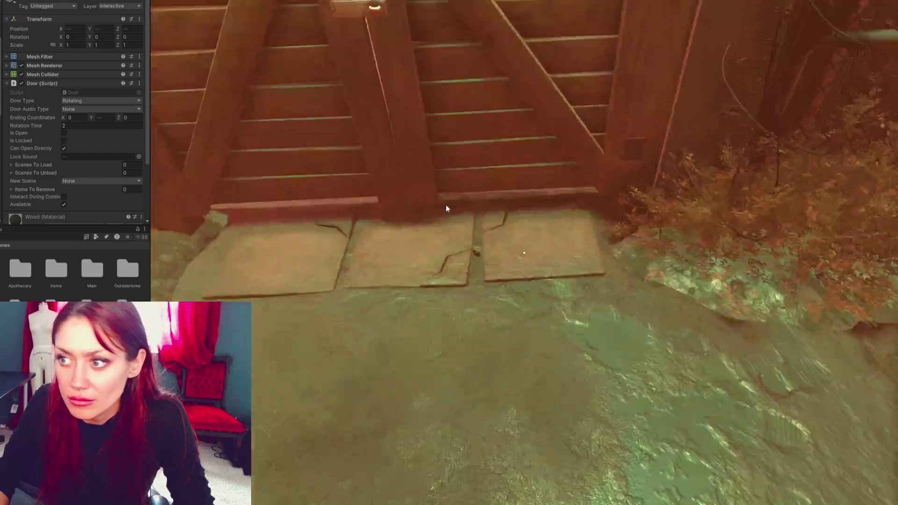
key(ctrl+p)
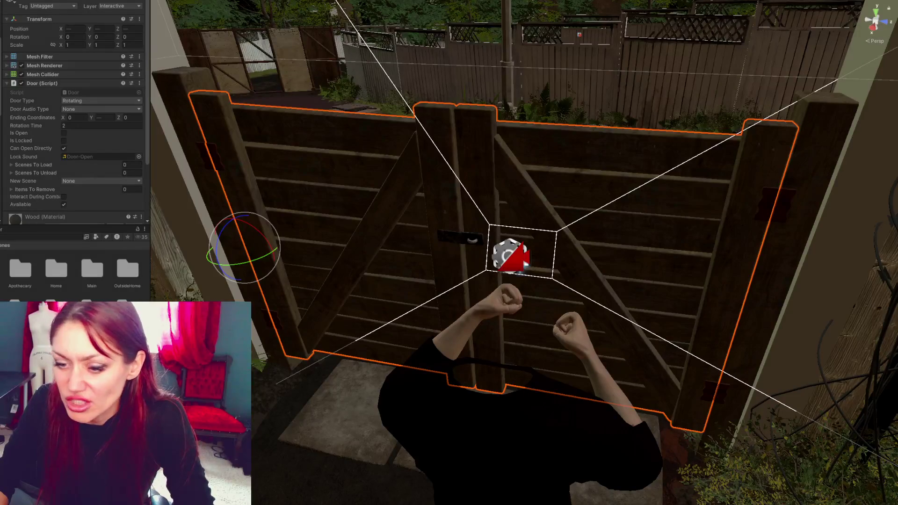
key(ctrl+shift+c)
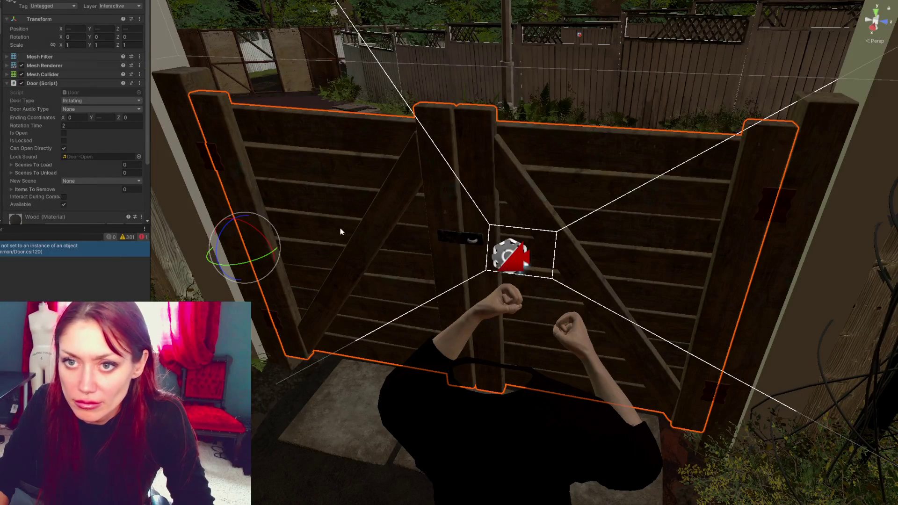
key(alt+Tab)
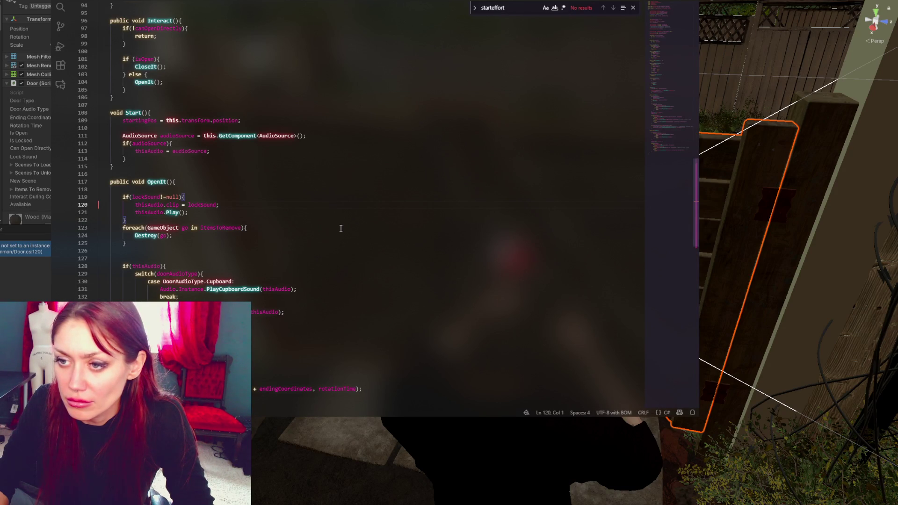
Change line 119 to if(lockSound!=null && thisAudio!=null) and save Door.cs
double_click(149, 204)
click(180, 197)
text(&& !)
key(BackSpace)
text(thisAudio)
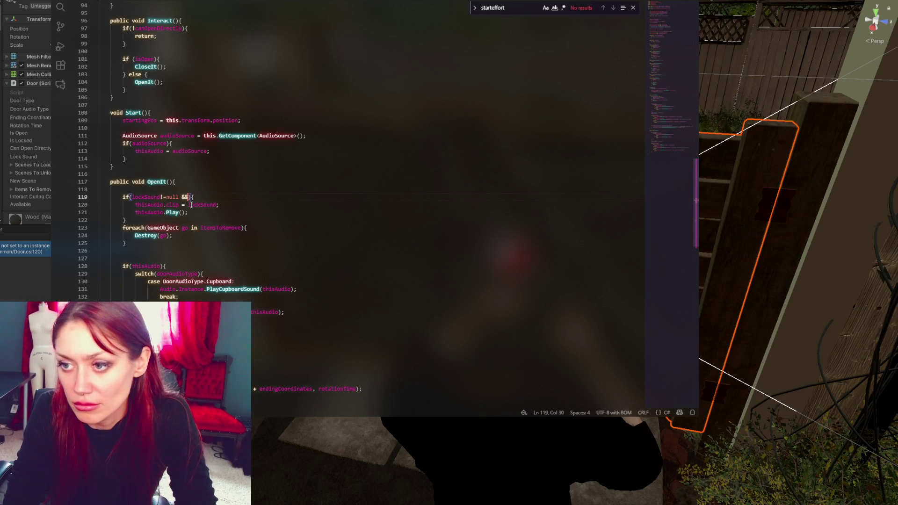
text(!==)
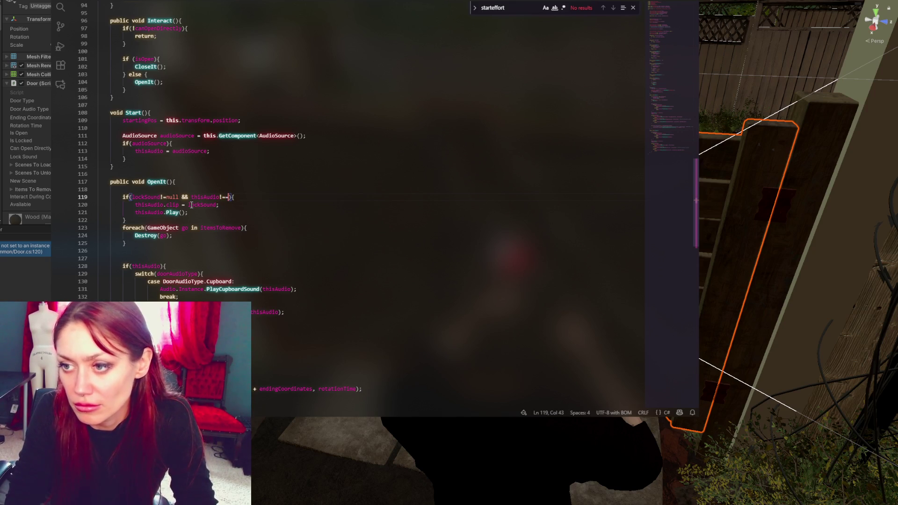
key(BackSpace)
text(null)
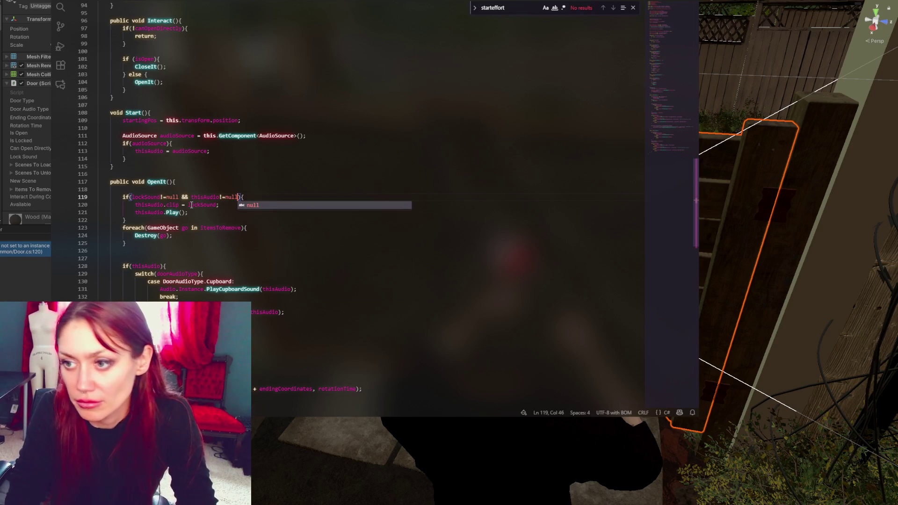
key(ctrl+s)
key(alt+Tab)
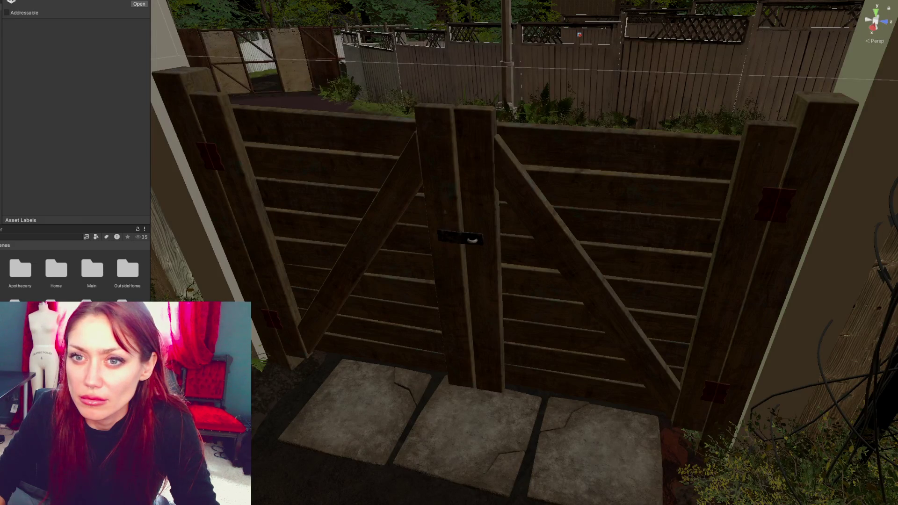
click(231, 74)
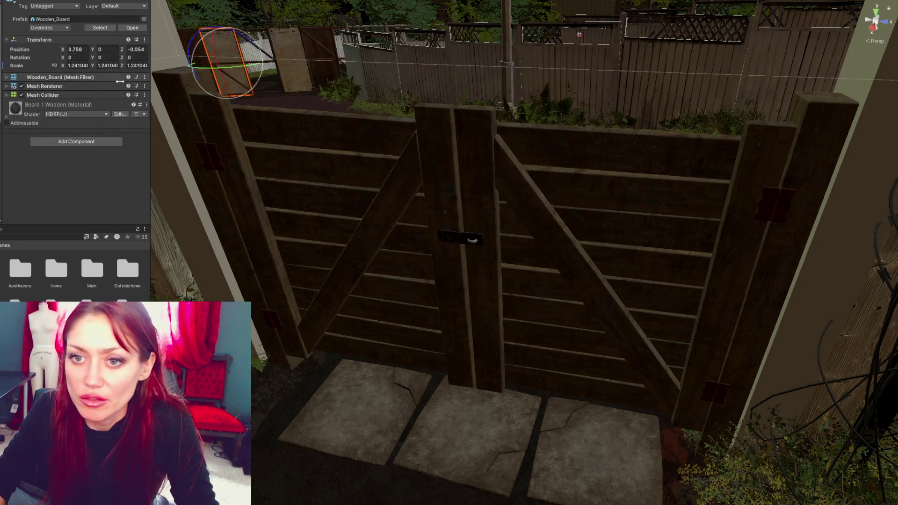
click(231, 75)
click(41, 83)
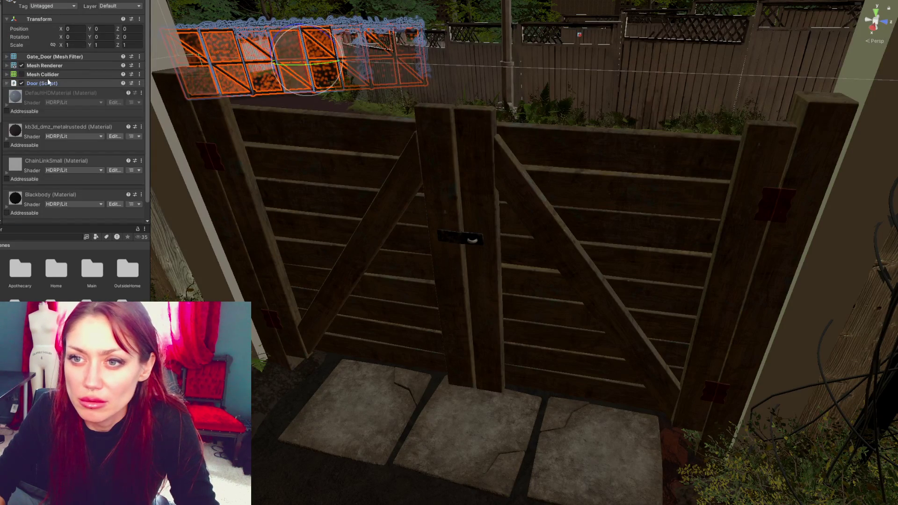
click(40, 84)
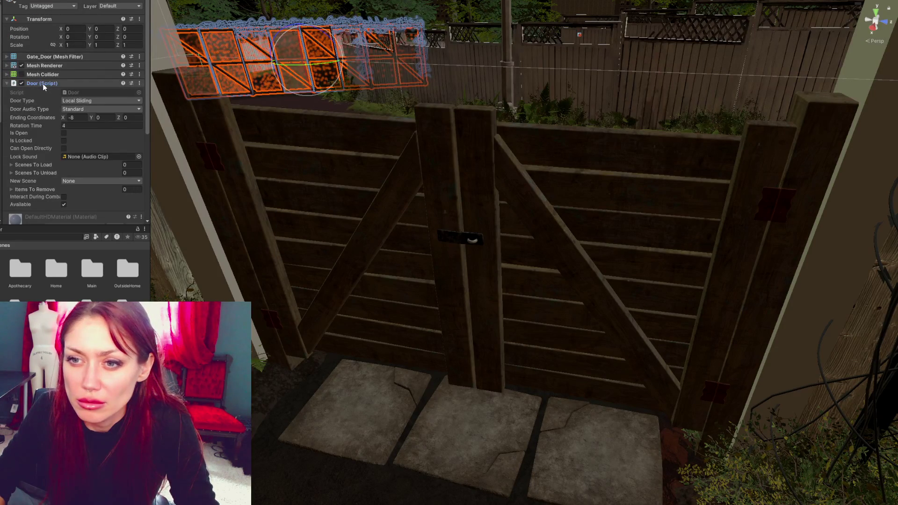
click(41, 84)
key(Down)
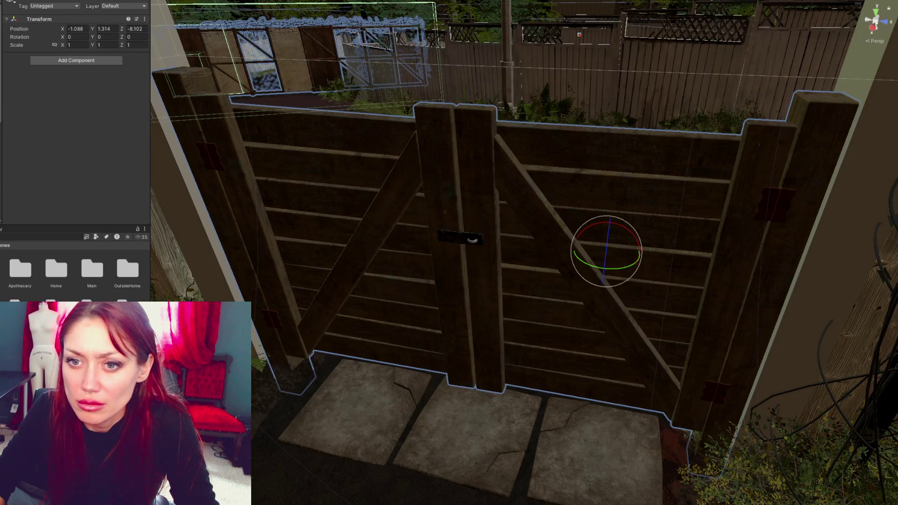
key(Up)
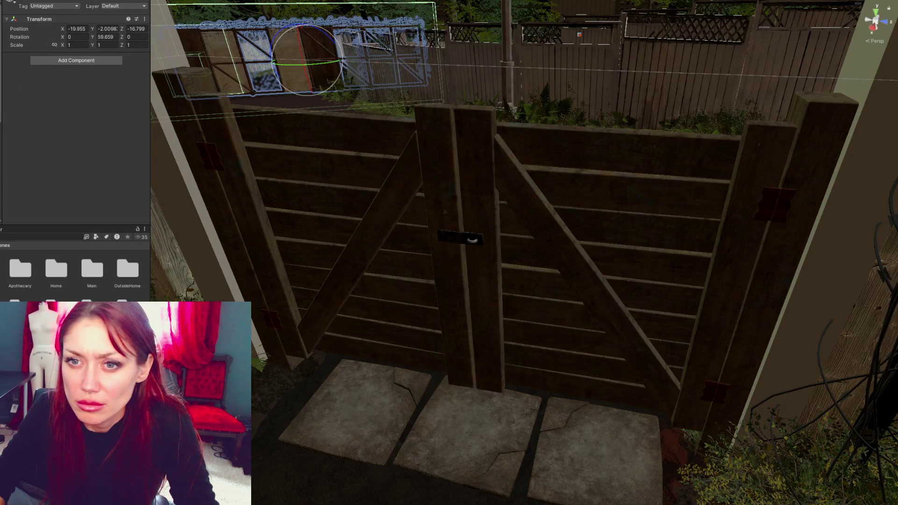
key(Down)
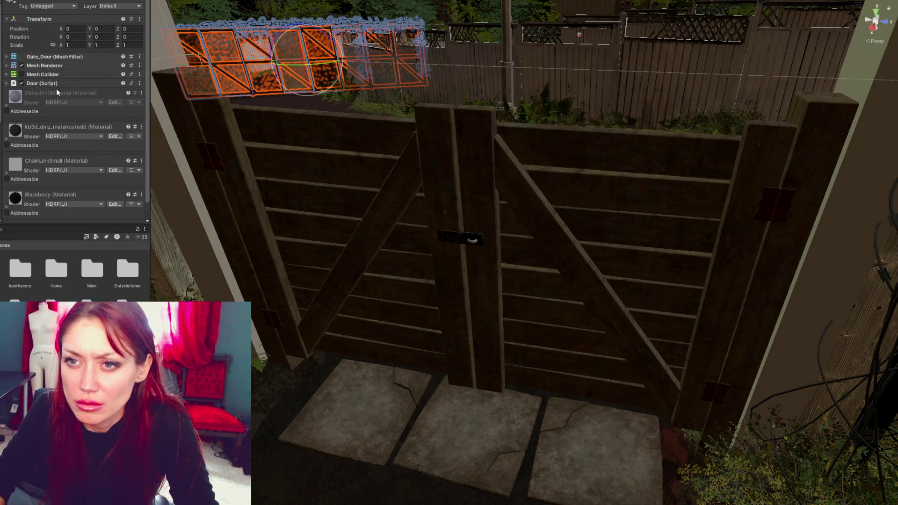
click(63, 85)
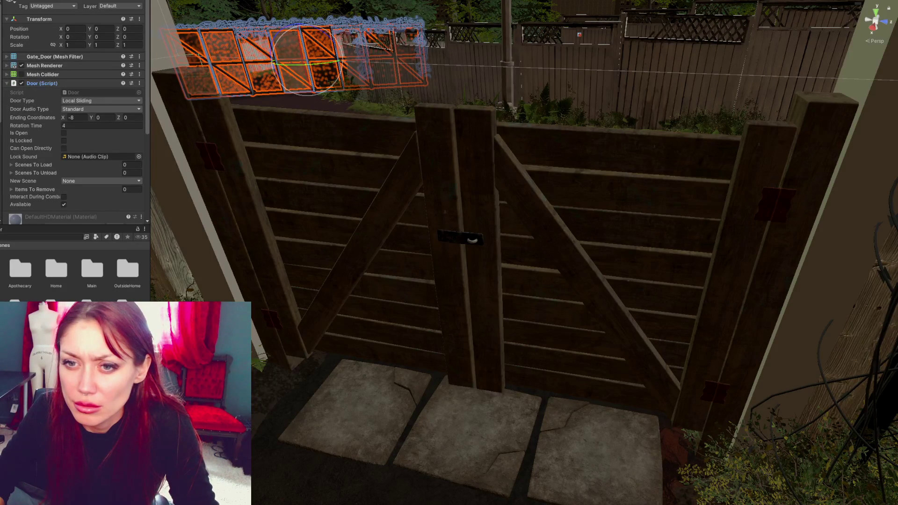
click(299, 61)
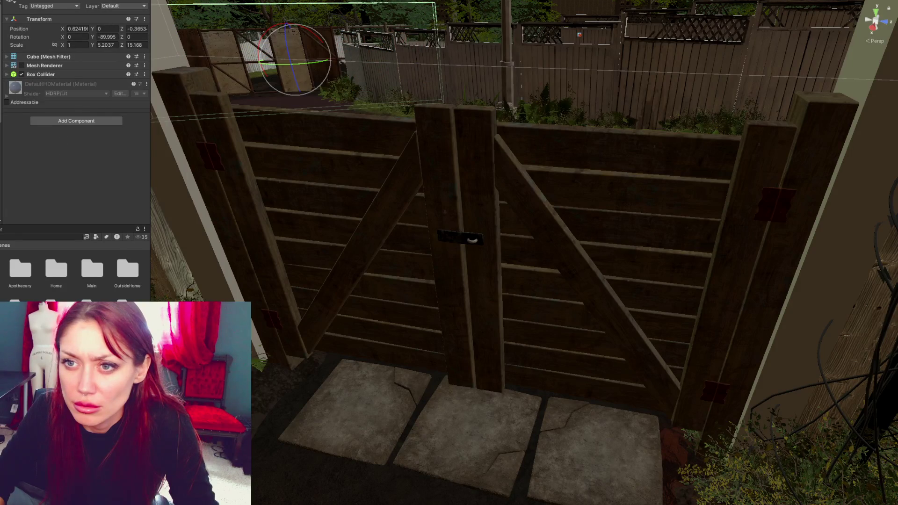
click(201, 61)
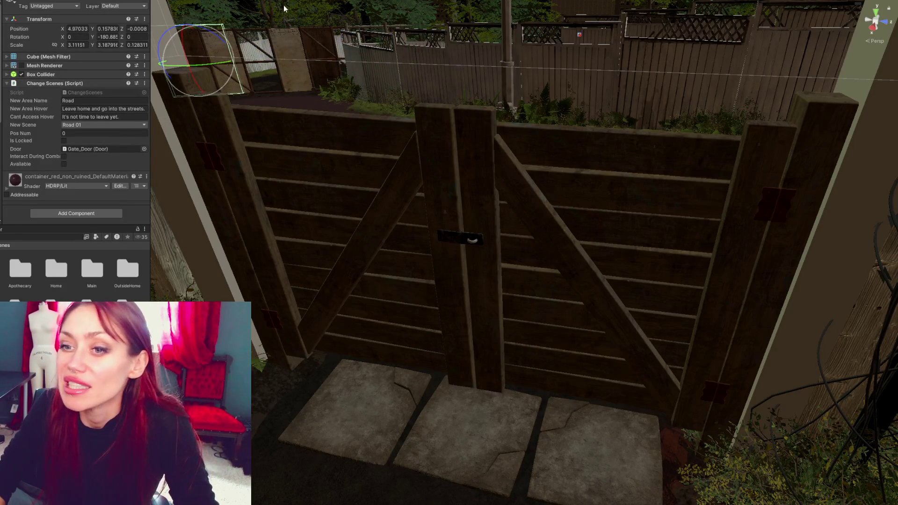
Put both gate doors and their children on the Interactive layer and tick Can Open Directly
click(421, 215)
shift+click(595, 211)
click(120, 6)
click(144, 105)
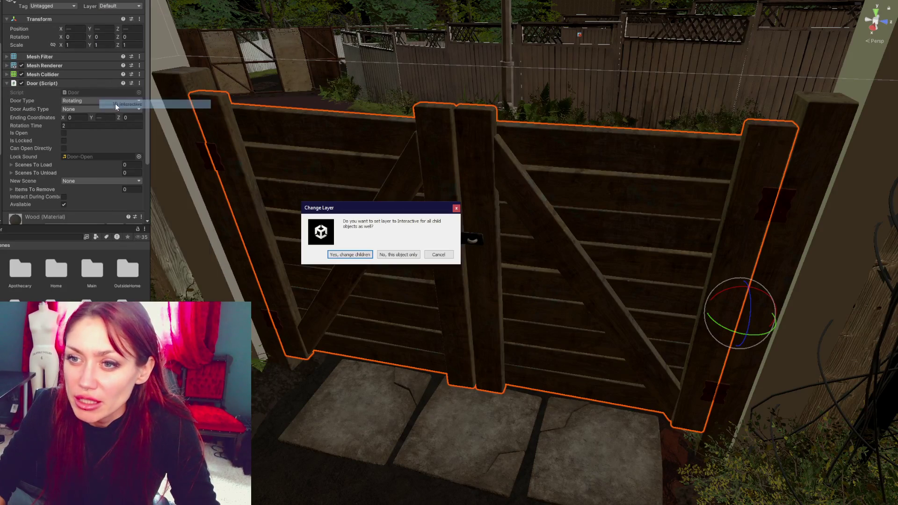
click(367, 259)
click(64, 149)
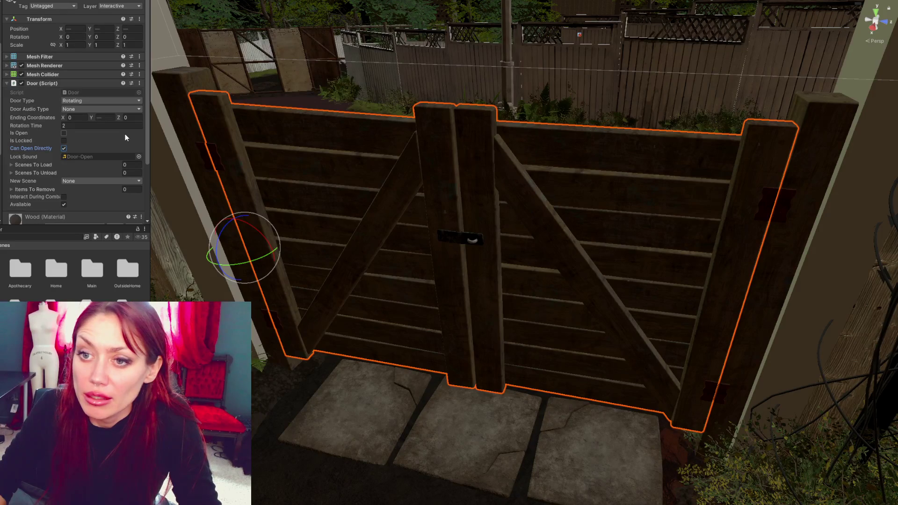
click(18, 247)
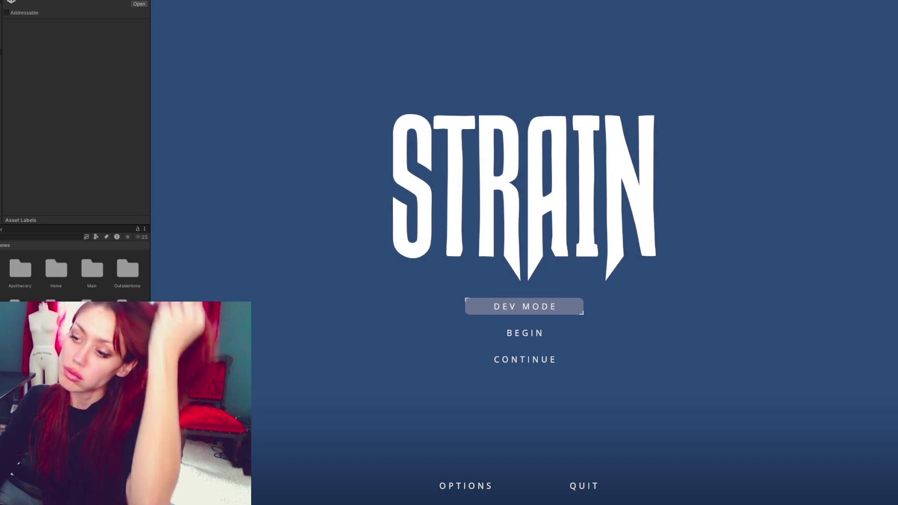
Start a new game with BEGIN and let the backyard load with the Look for Food quest
click(514, 341)
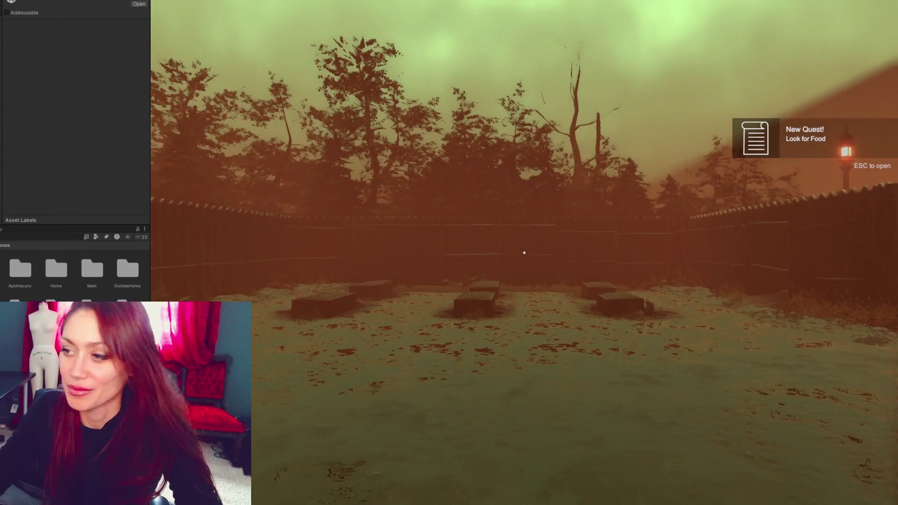
Open the garden gate and walk through the yard to the gate leading to the road
mouse_move(524, 252)
key(w)
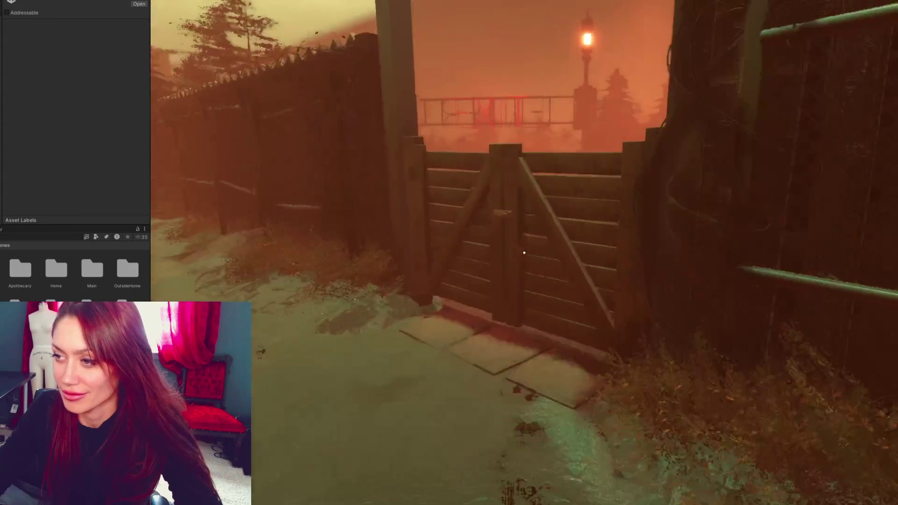
key(e)
key(w)
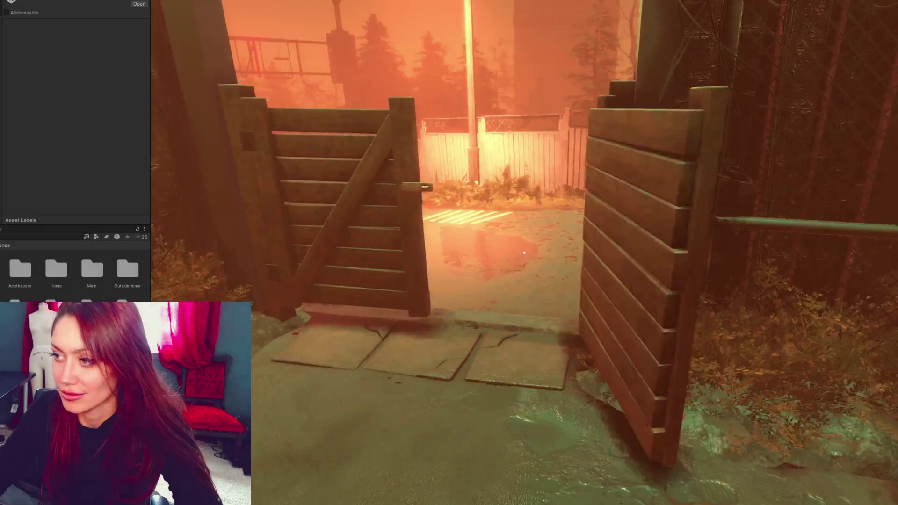
key(w)
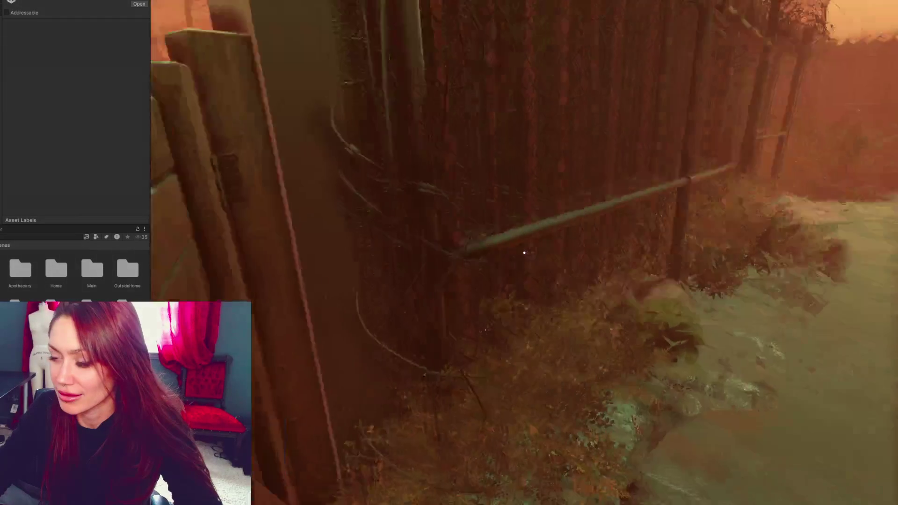
key(w)
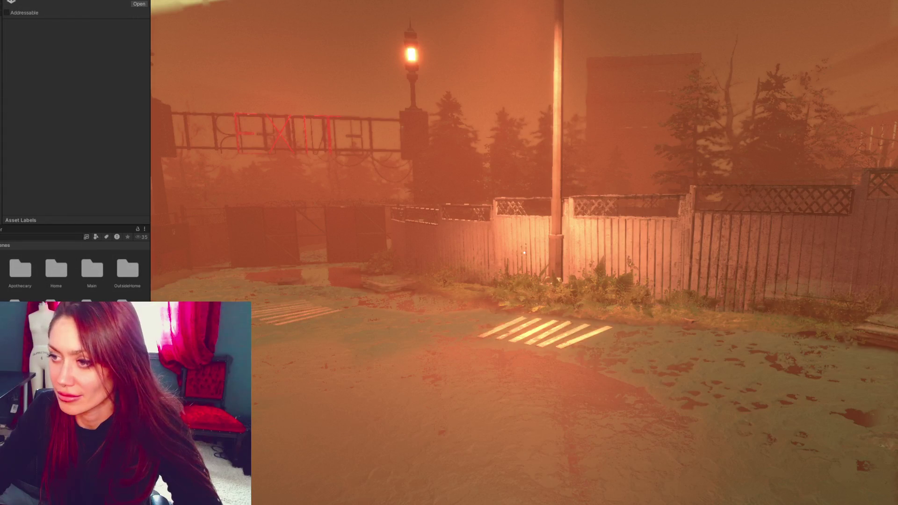
key(w)
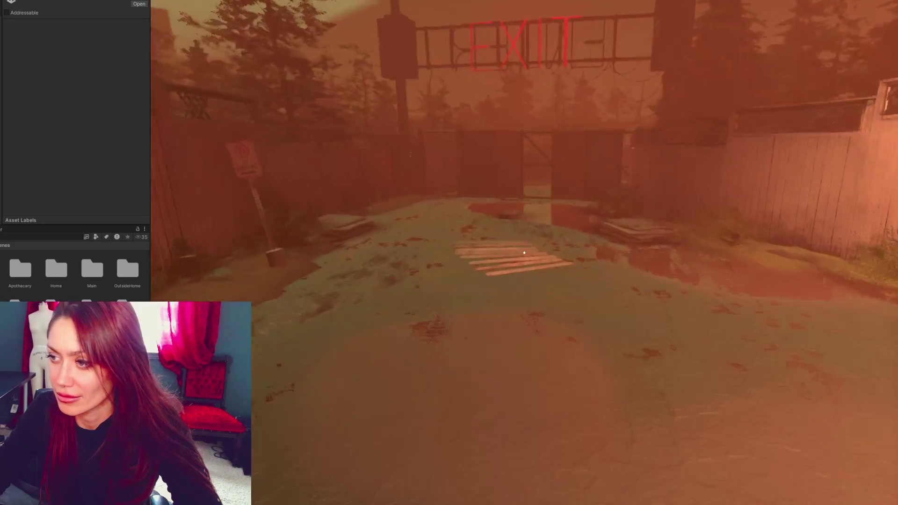
key(w)
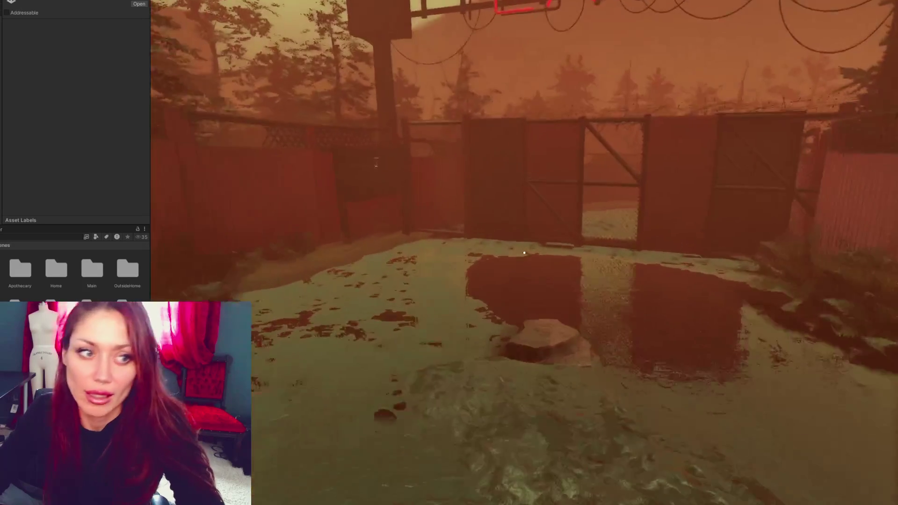
key(w)
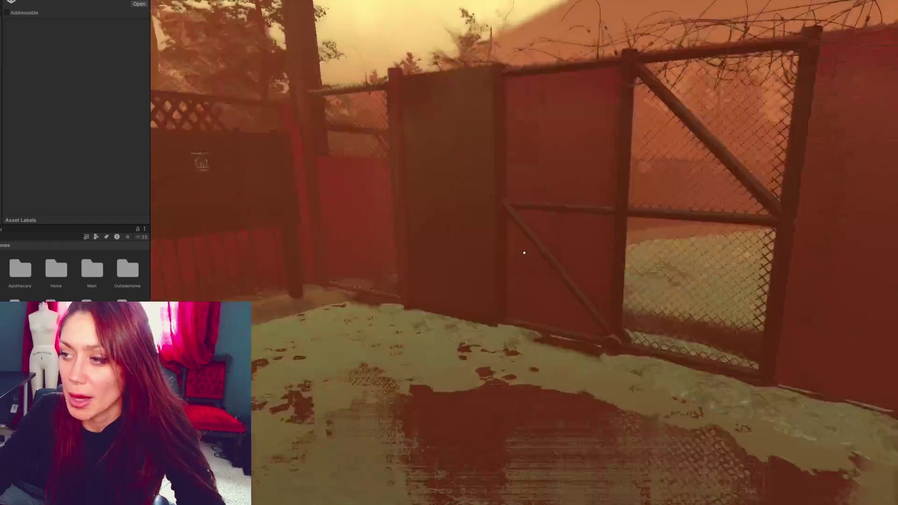
key(w)
Enter the road scene, return home, and open and close the garden gate repeatedly
key(e)
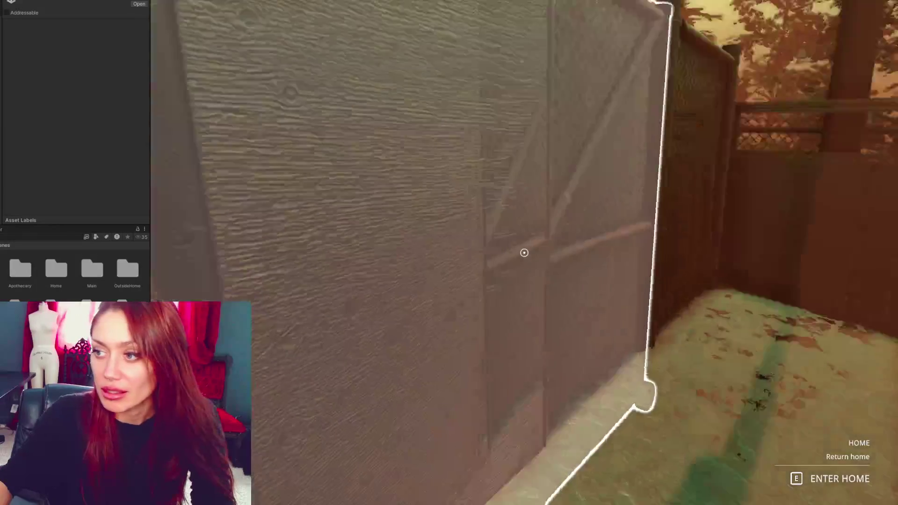
key(e)
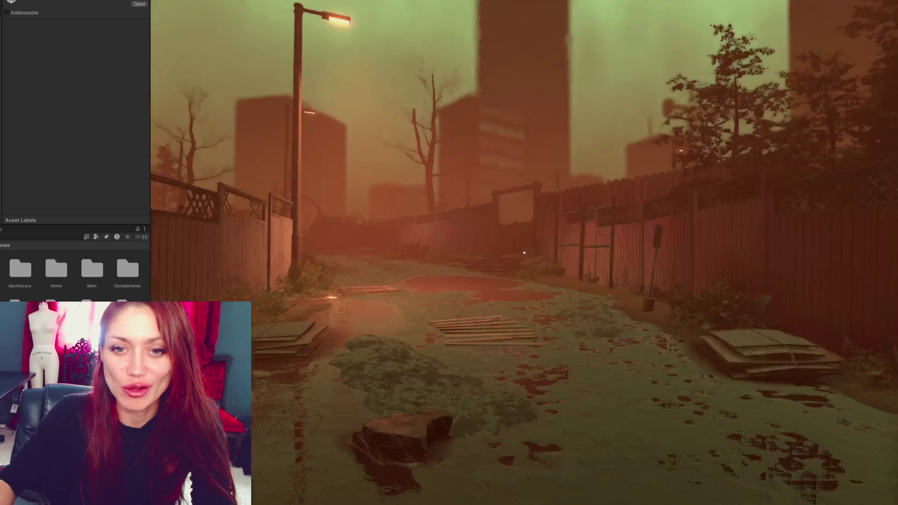
key(w)
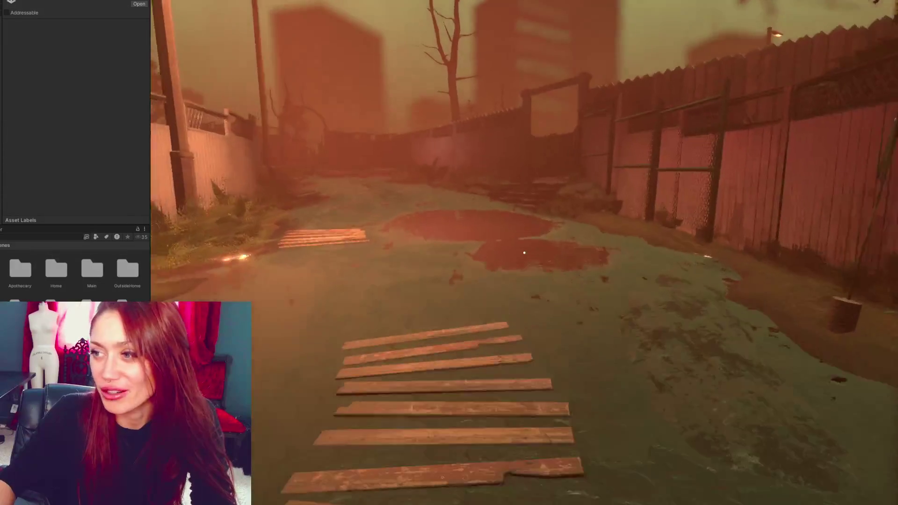
key(w)
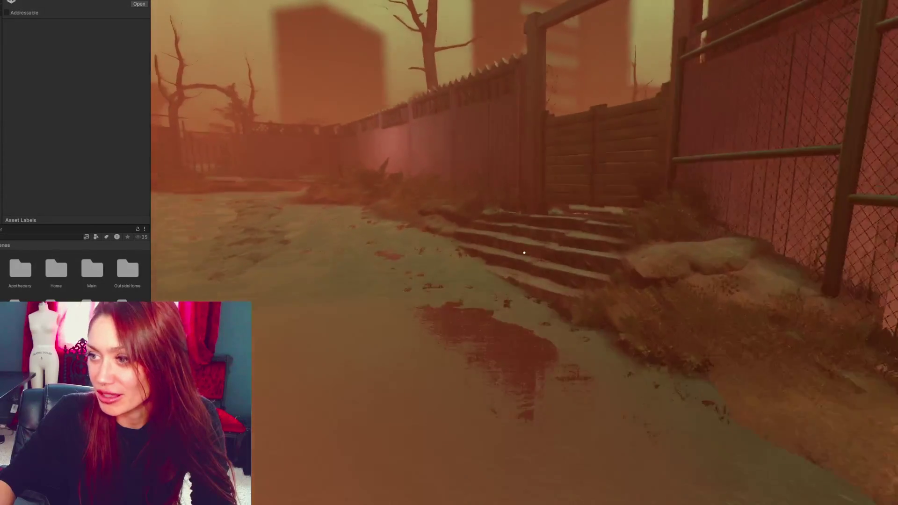
key(e)
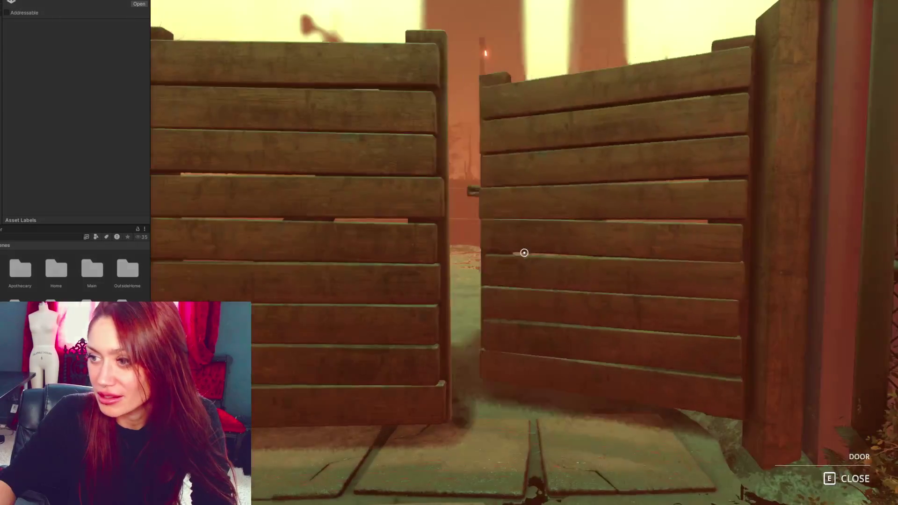
key(w)
key(e)
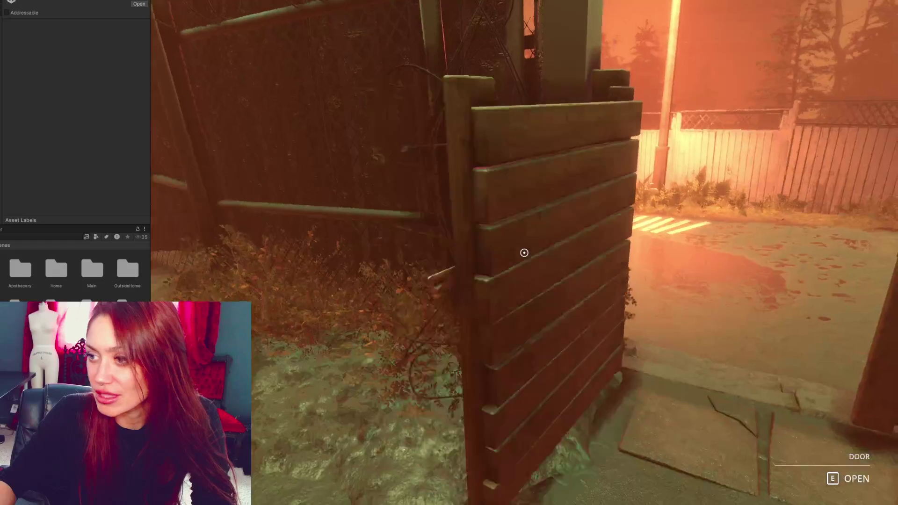
key(e)
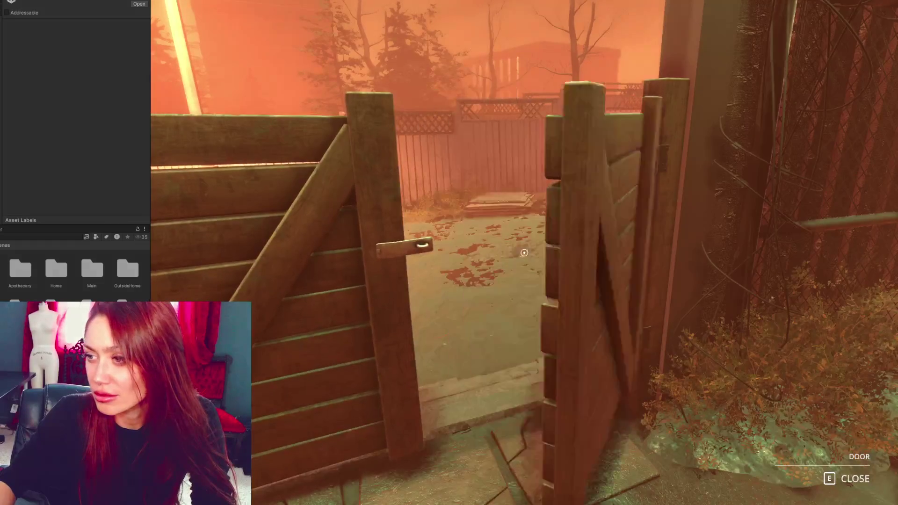
key(e)
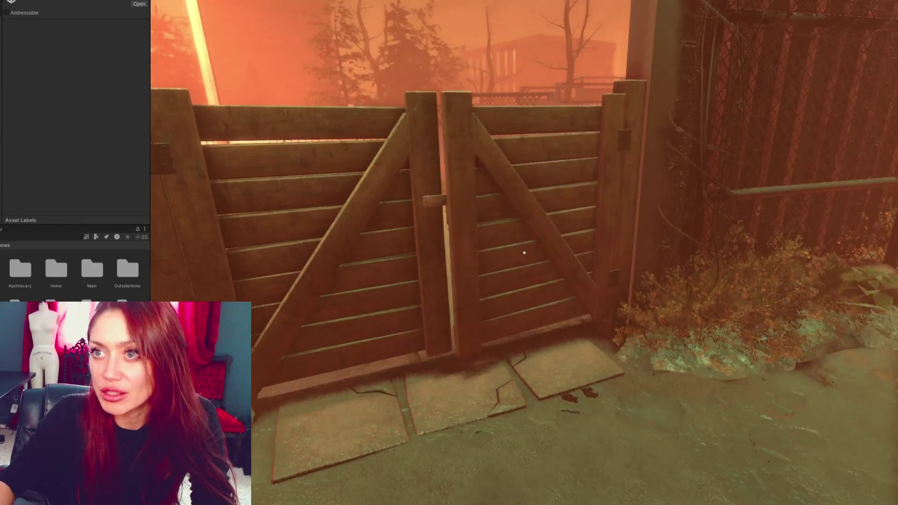
Restart play mode, open the gate, walk through it and bring up the pause menu
key(ctrl+p)
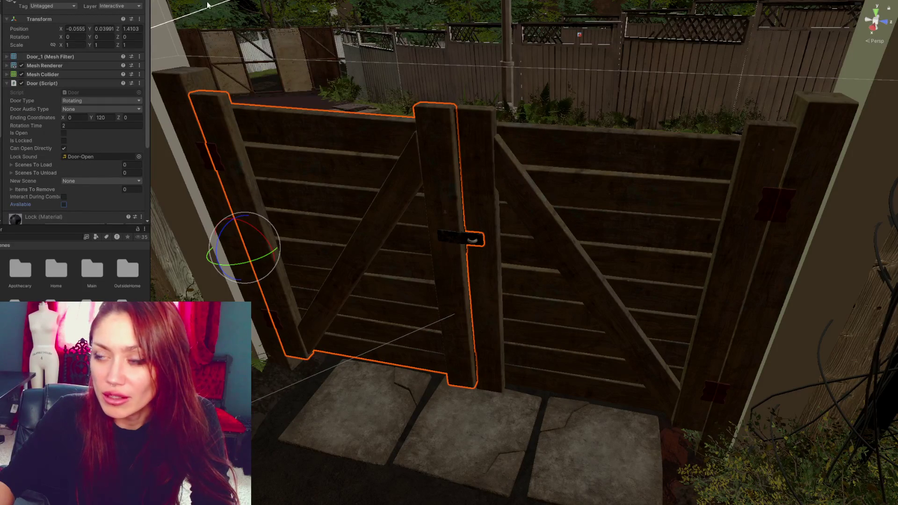
key(ctrl+p)
key(e)
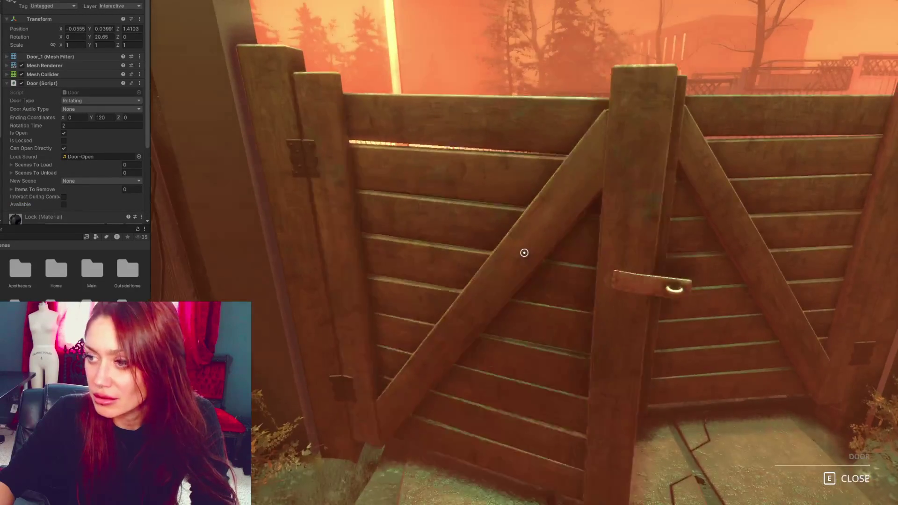
key(w)
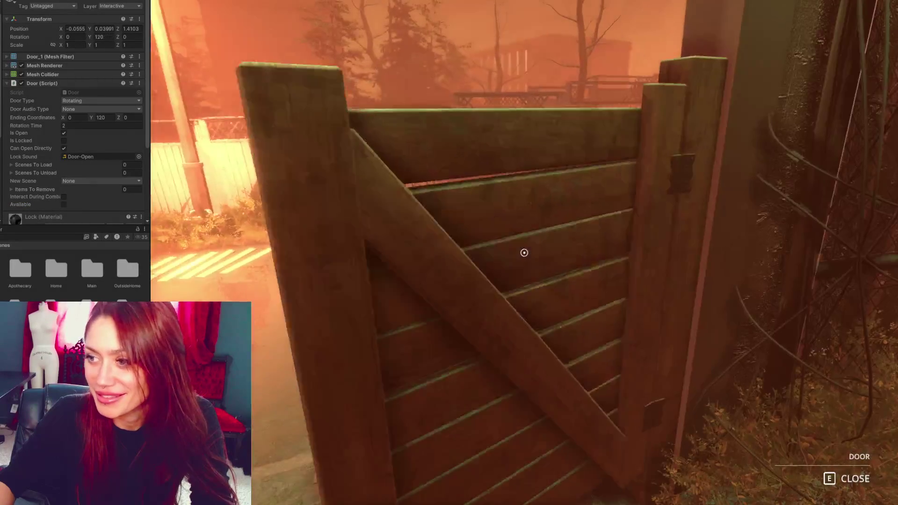
key(Escape)
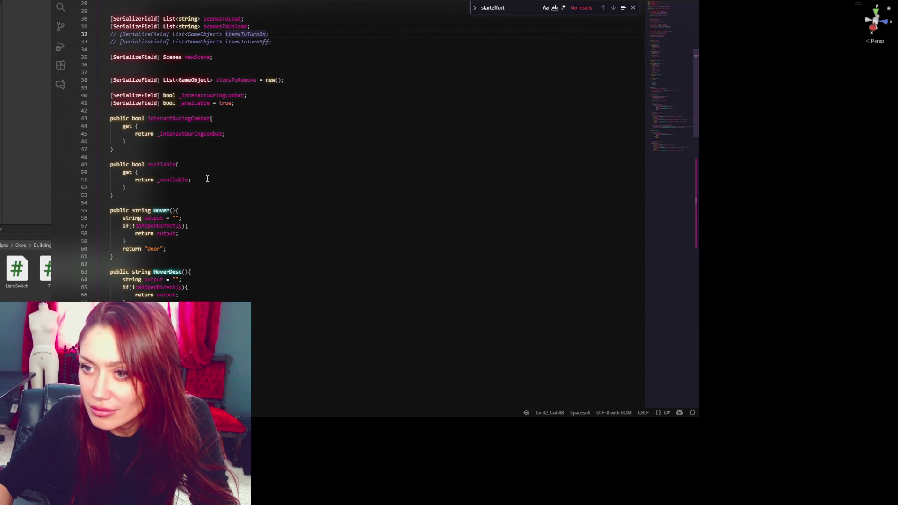
Insert if(!_available){ return; } as the first lines of OpenIt in the Door script
double_click(186, 180)
scroll(281, 177, down, 20)
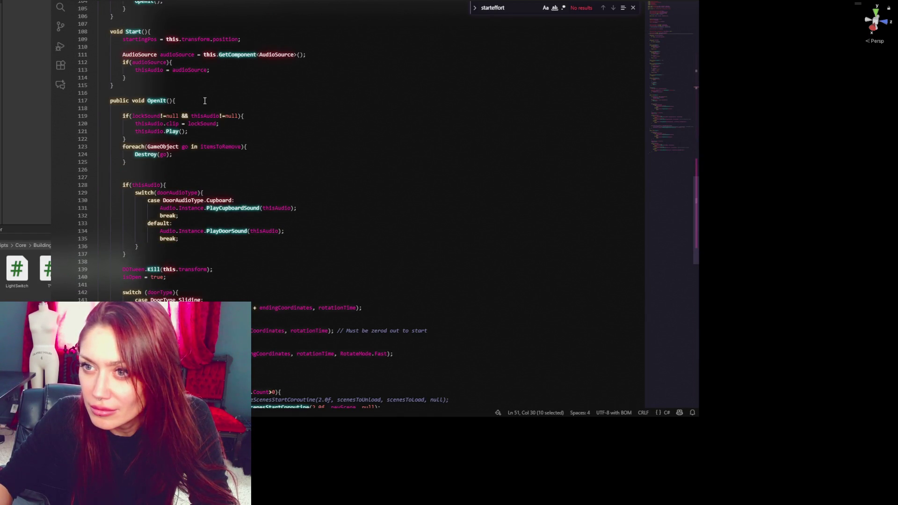
click(204, 101)
key(Return)
text(if)
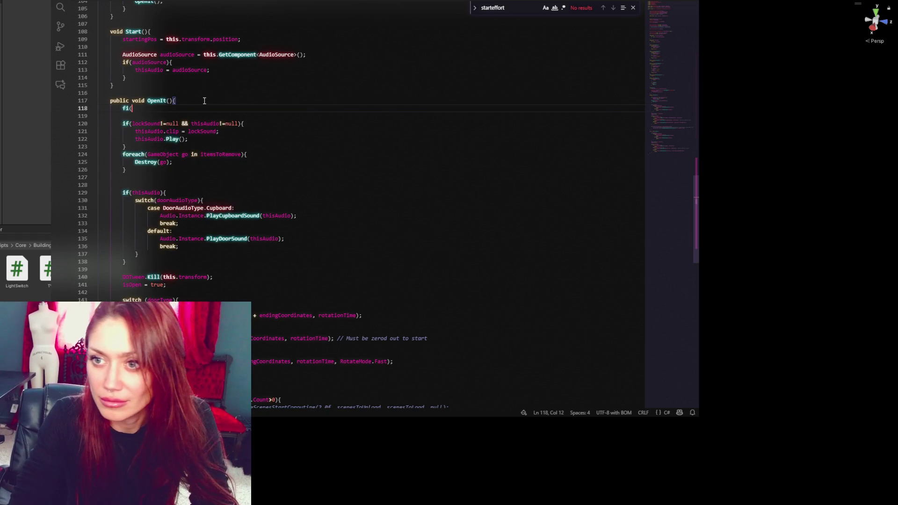
text(()
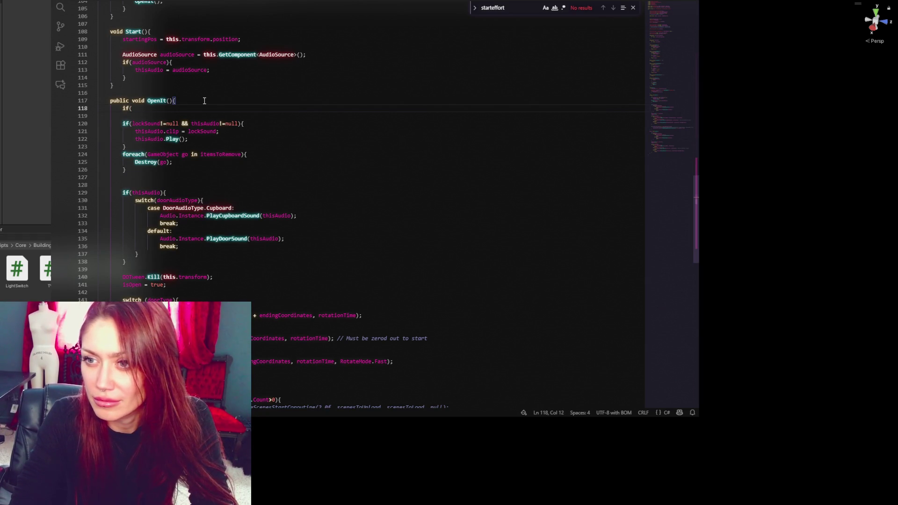
text(!)
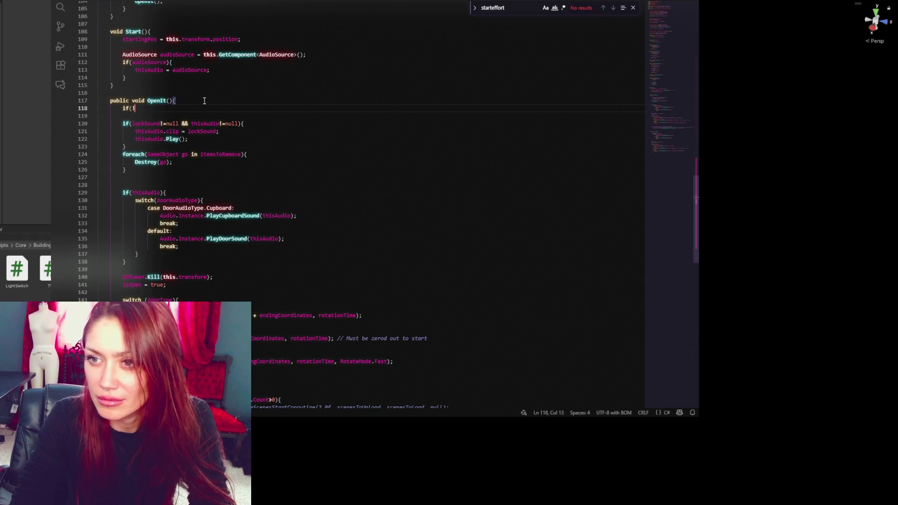
text( )available){)
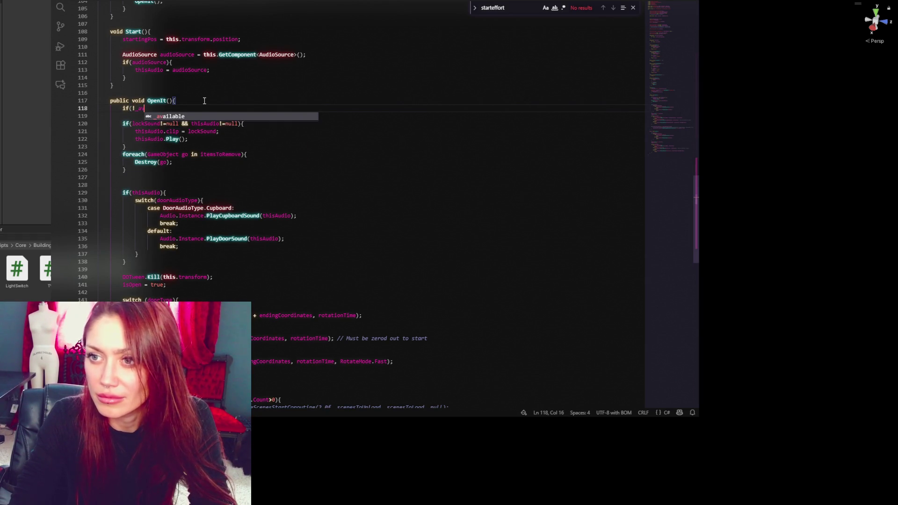
key(Return)
text(return;)
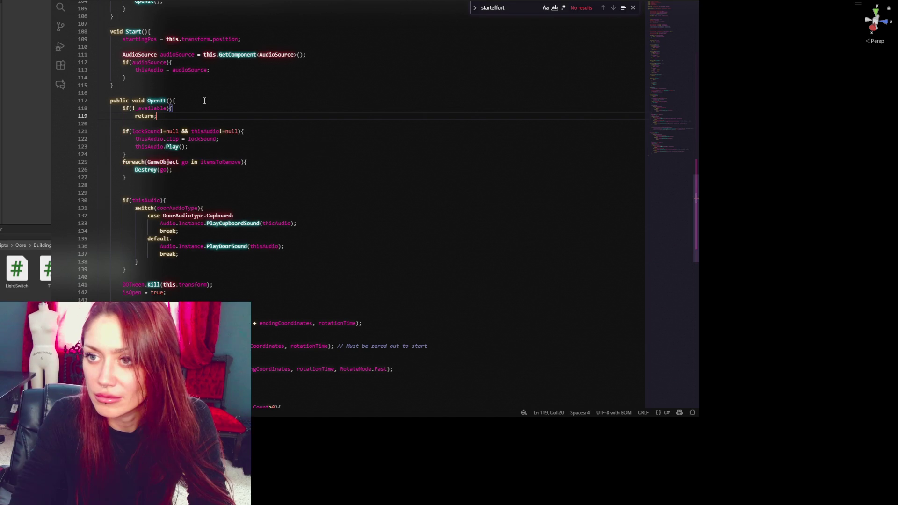
key(Return)
text(})
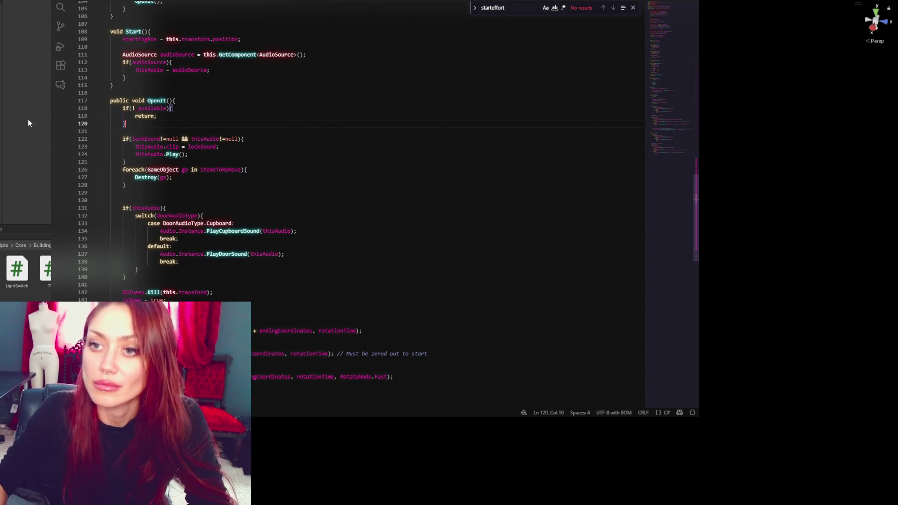
click(48, 115)
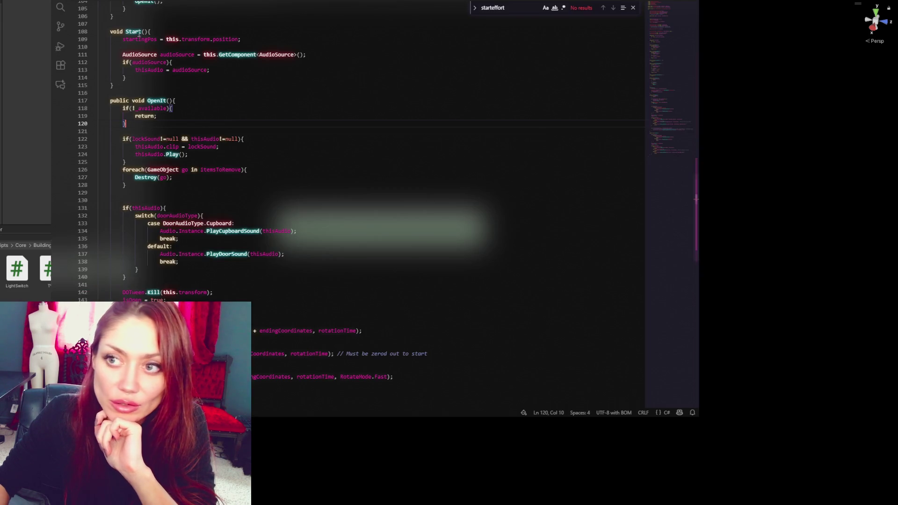
Add ', homeDoor1, homeDoor2' after rainy on line 20, correcting homedoor1 to homeDoor1
click(212, 211)
drag(670, 216, 674, 38)
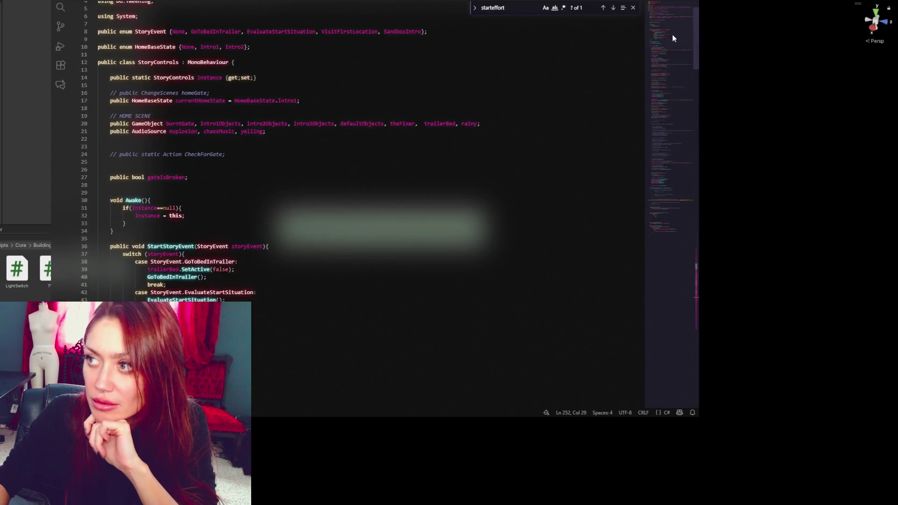
double_click(471, 125)
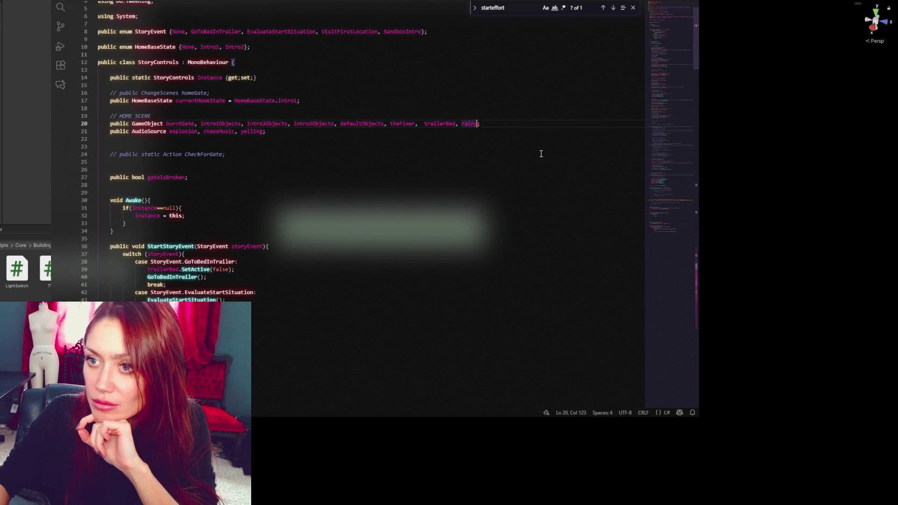
text(, )
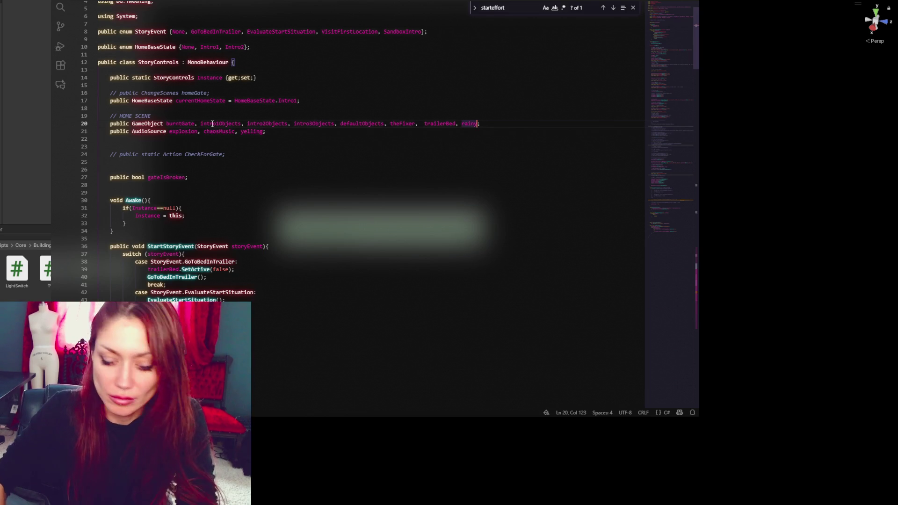
text(homedoo)
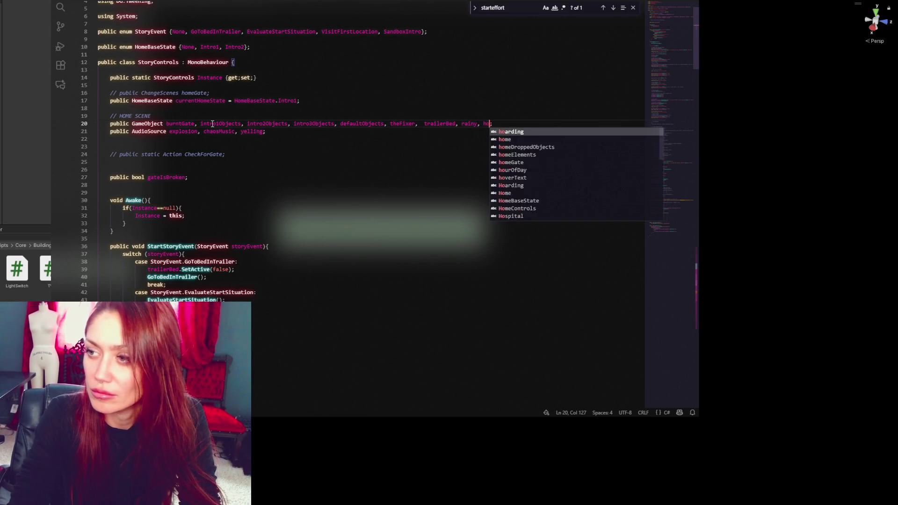
text(r1, home)
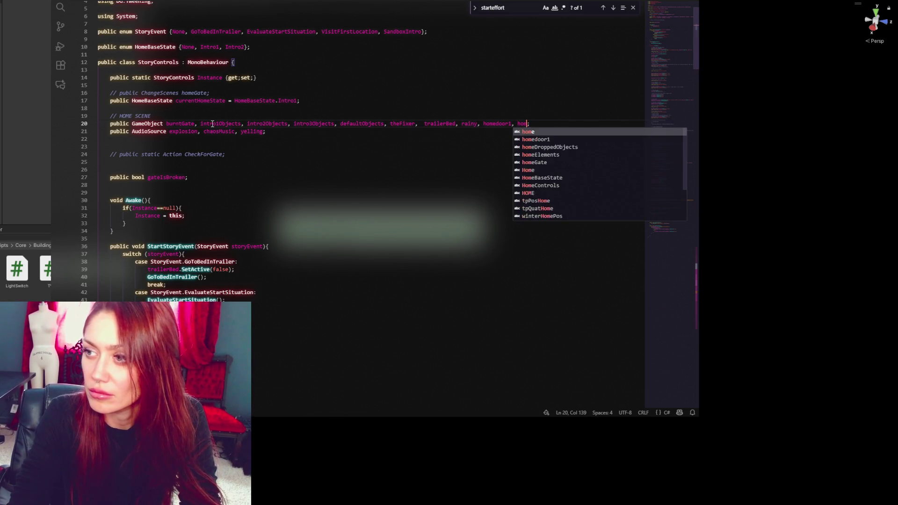
text(Door2)
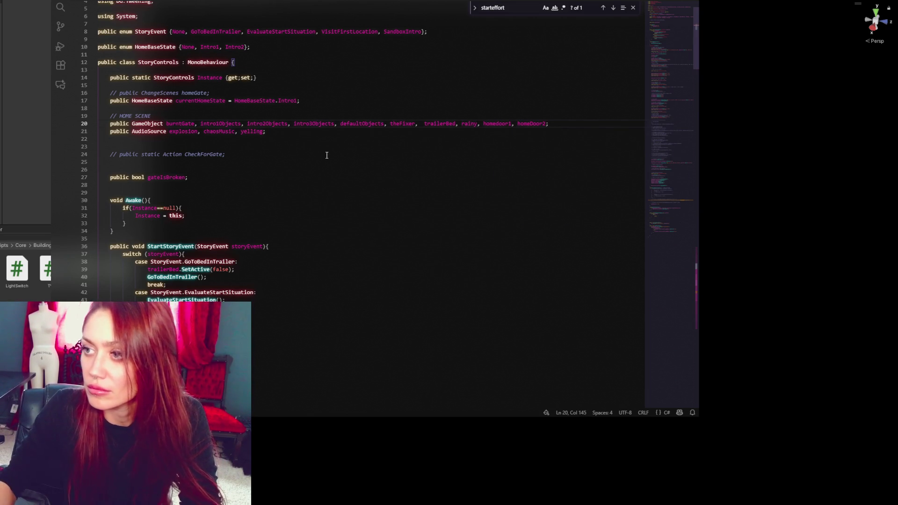
click(499, 124)
key(BackSpace)
text(D)
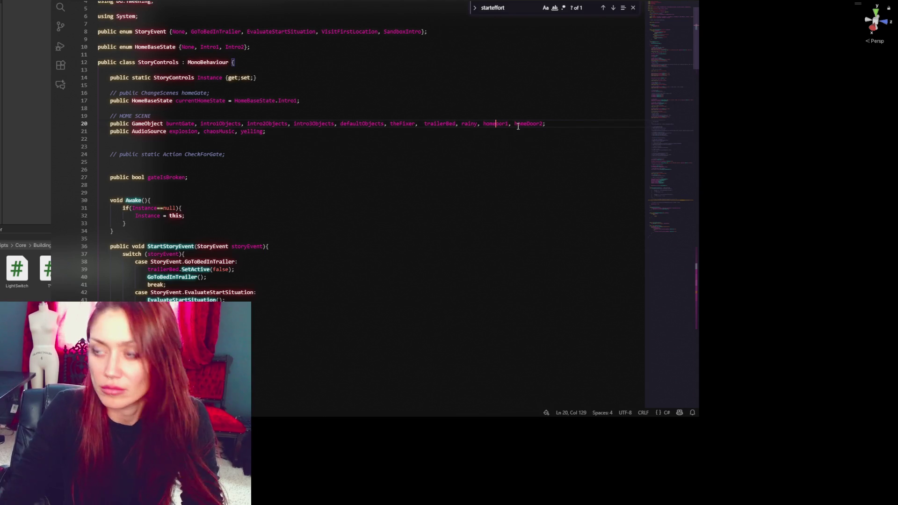
click(512, 124)
double_click(505, 124)
scroll(309, 183, down, 20)
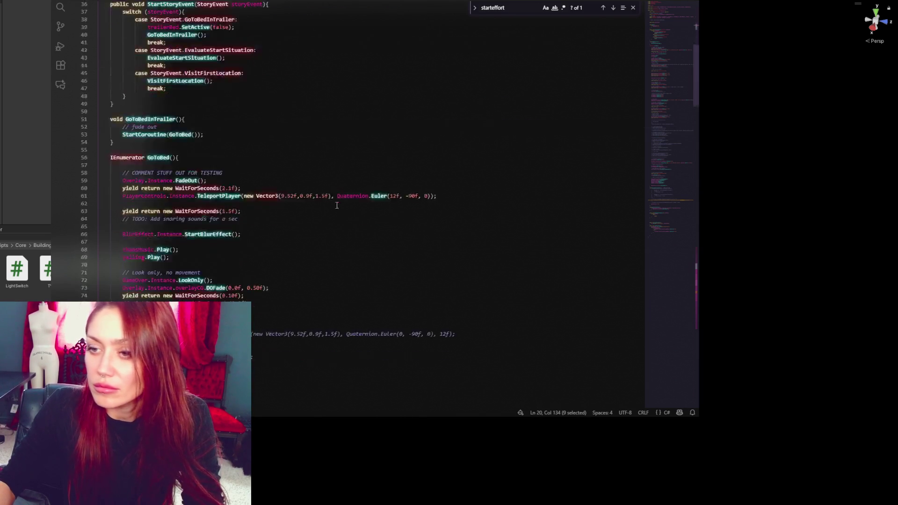
scroll(280, 169, down, 16)
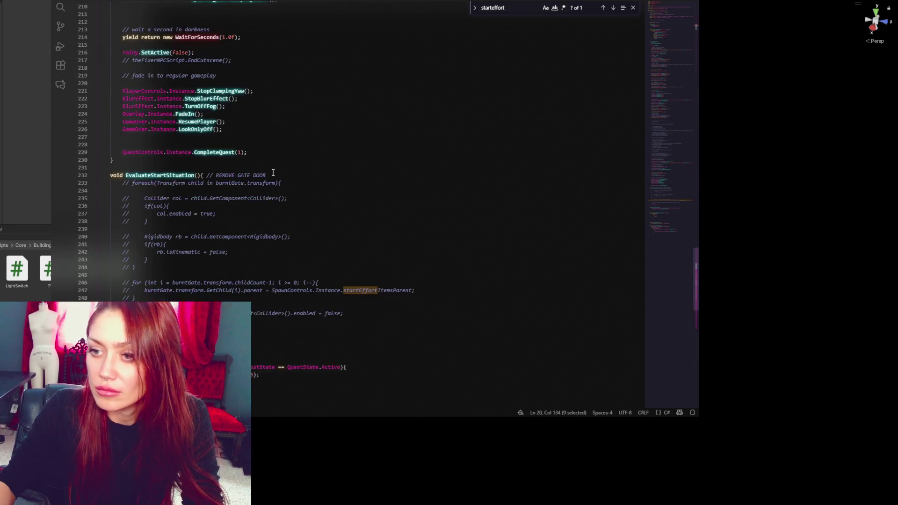
Type 'SpawnControls.Door();_available = true;' on line 250 and duplicate that line below it
click(287, 313)
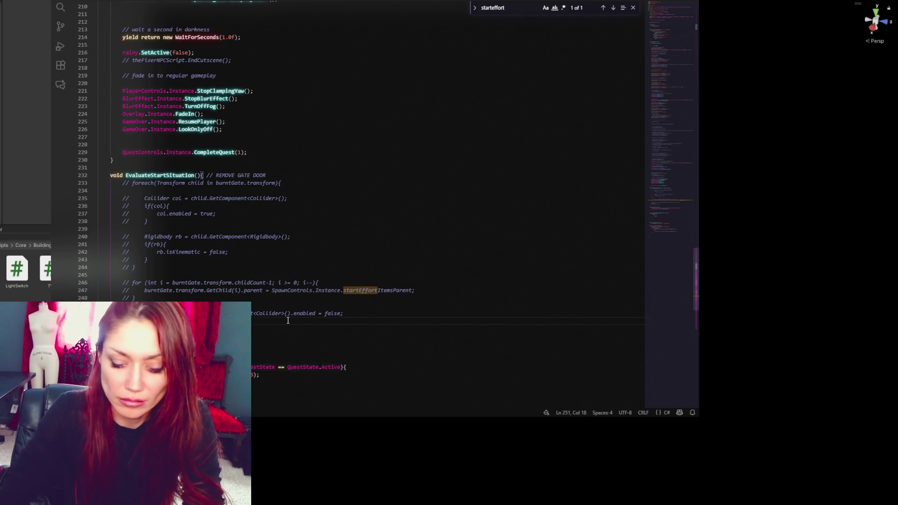
text(SpawnControls.Door)
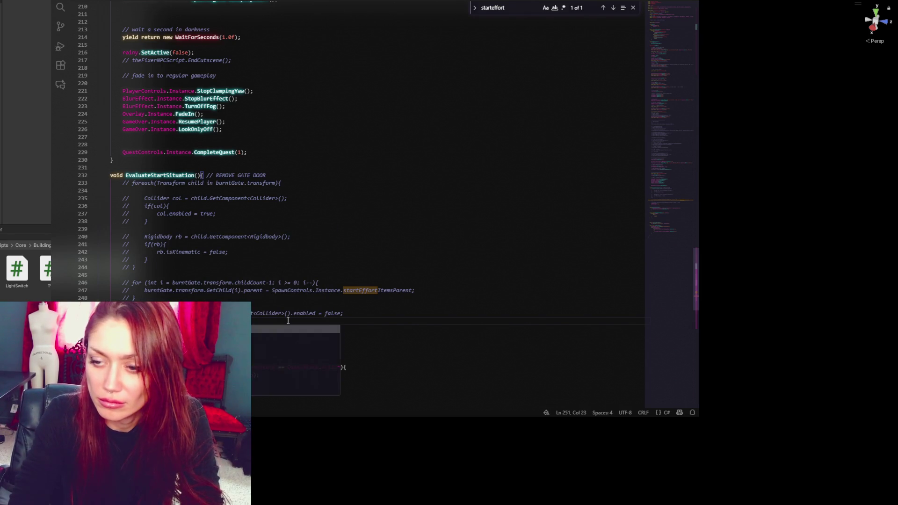
text(();)
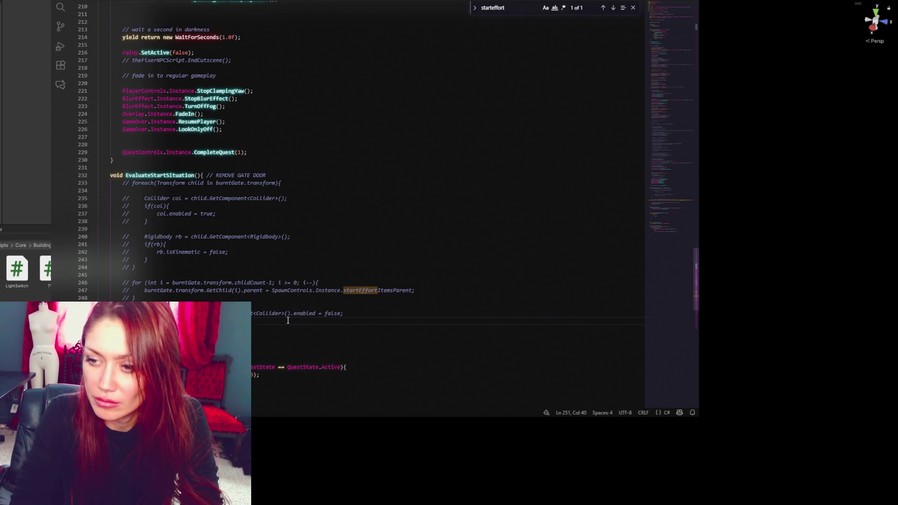
text(_availab)
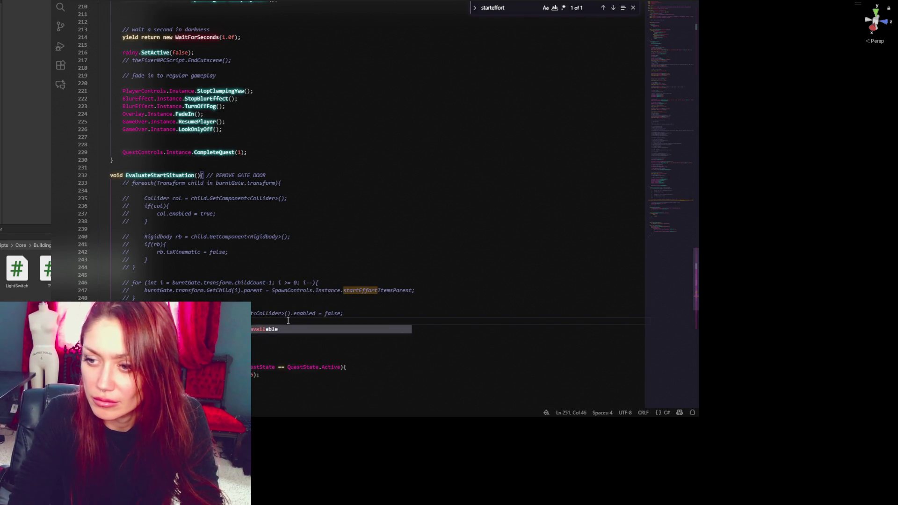
text(le = true;)
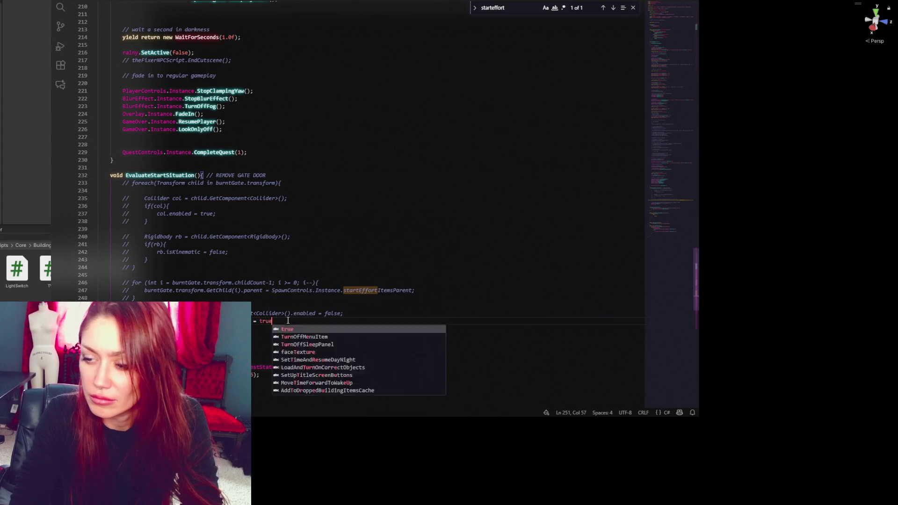
drag(288, 321, 348, 317)
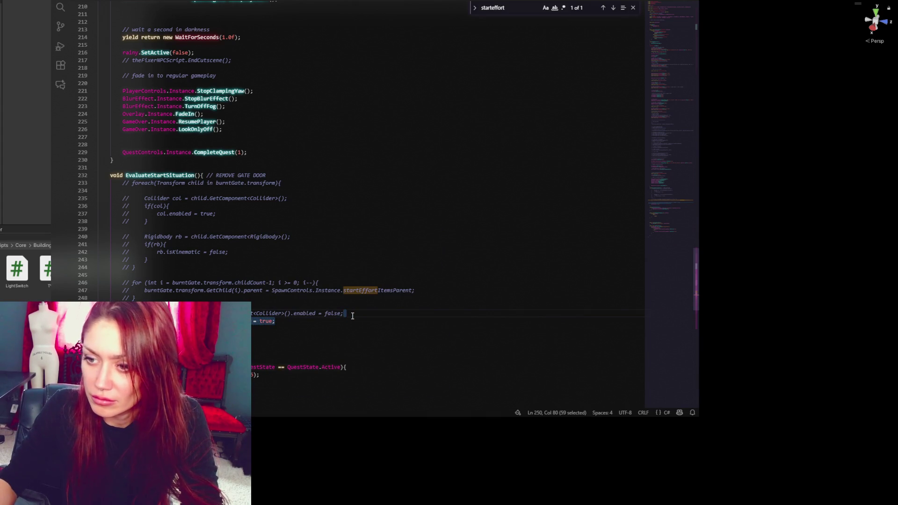
key(ctrl+c)
click(289, 323)
key(ctrl+v)
click(151, 329)
Open the project's Scenes folder in Unity, then bring the Door script back up in VS Code
click(2, 187)
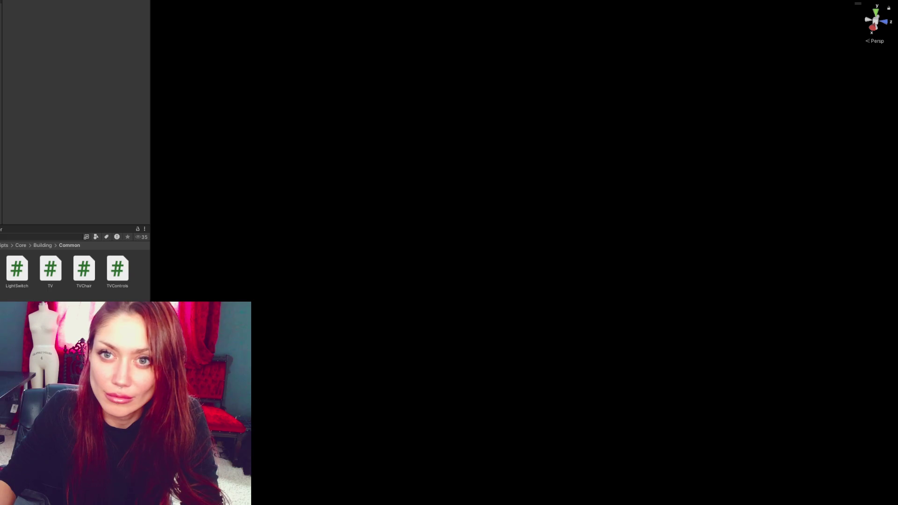
click(18, 247)
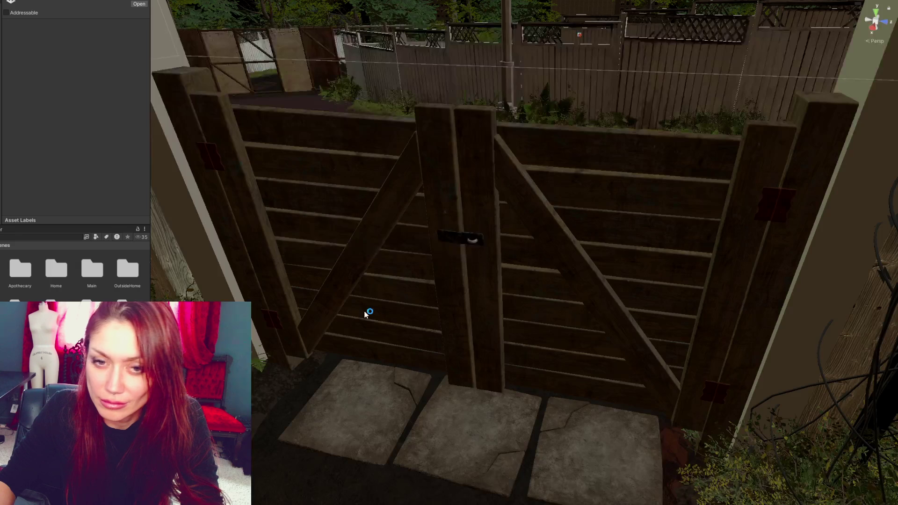
key(alt+Tab)
drag(680, 184, 680, 17)
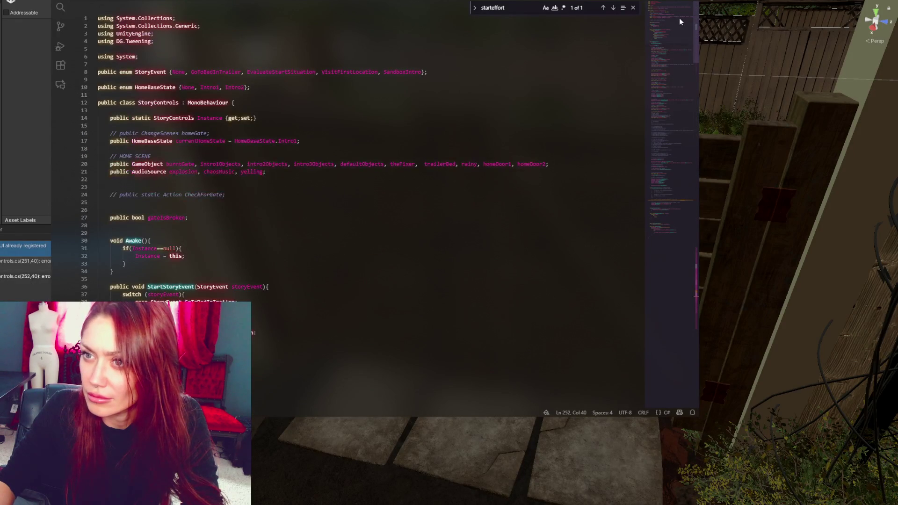
scroll(205, 145, down, 5)
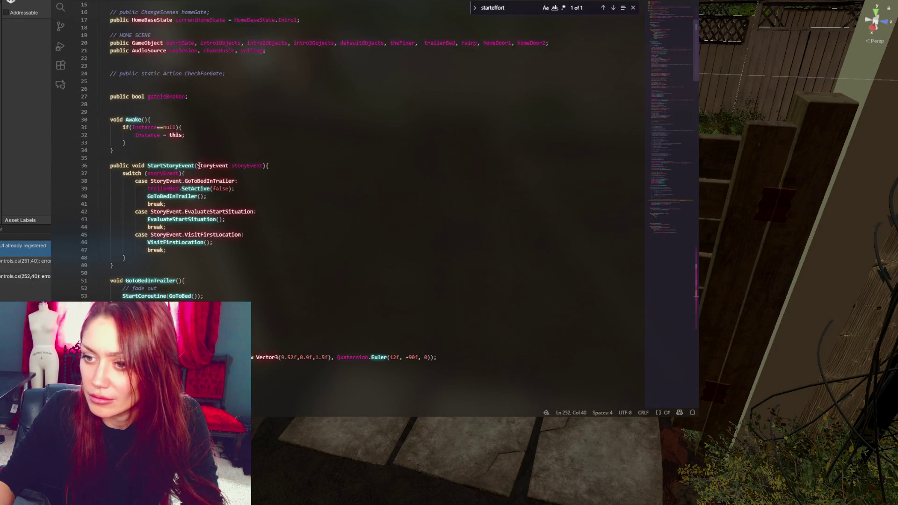
key(alt+Left)
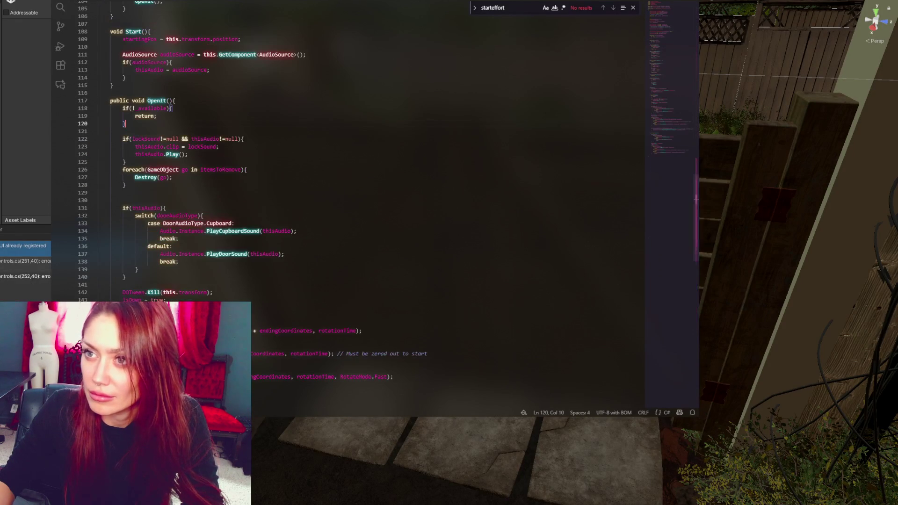
scroll(683, 145, up, 8)
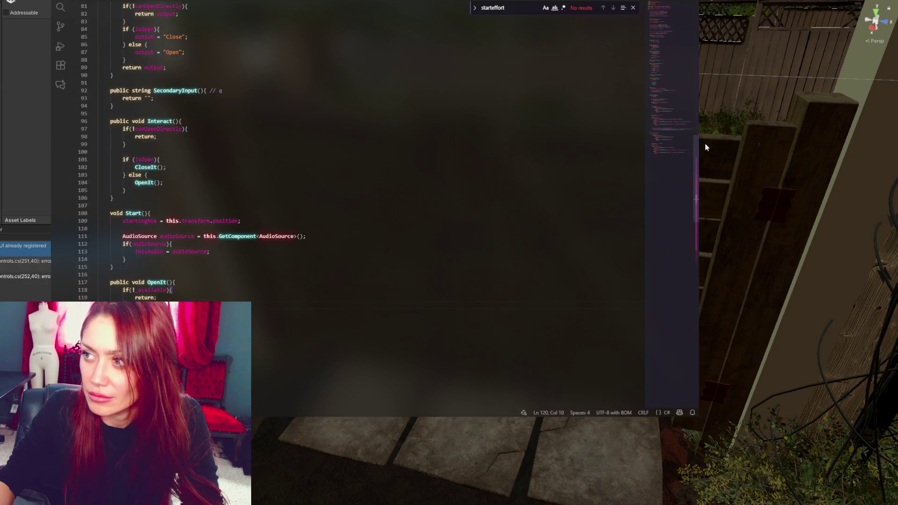
scroll(667, 120, up, 20)
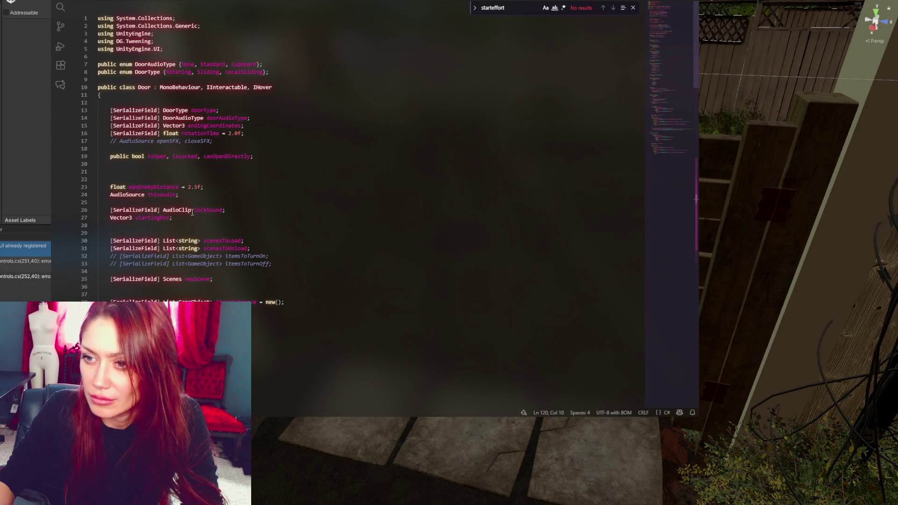
Find 'avail' in Door.cs, make the field on line 41 public, and save
double_click(203, 160)
key(ctrl+f)
text(av)
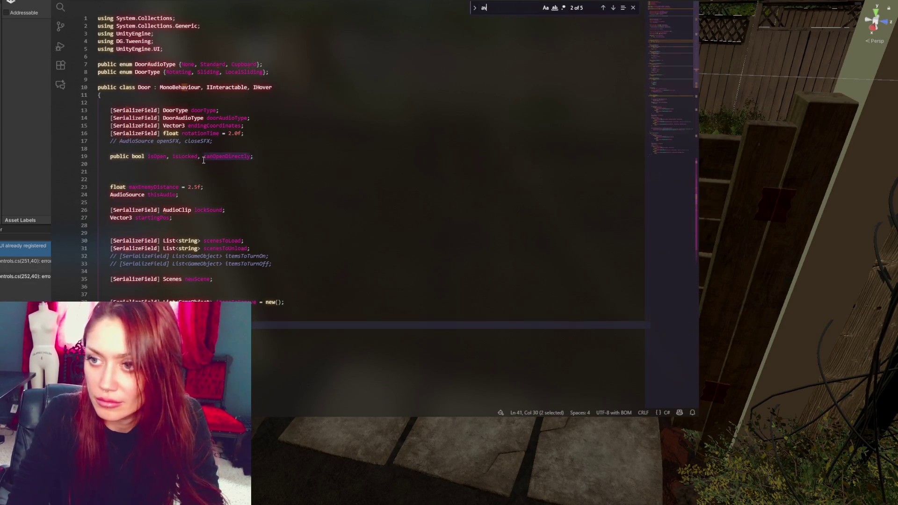
text(ail)
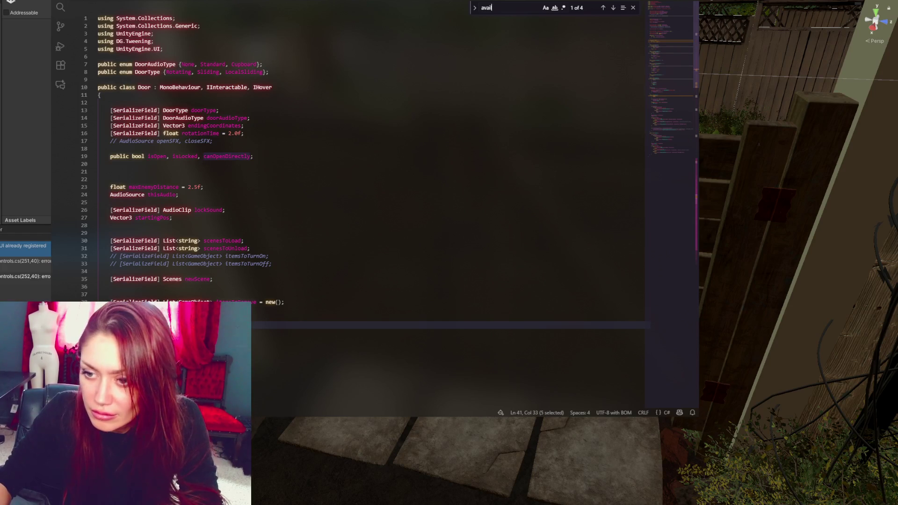
click(110, 325)
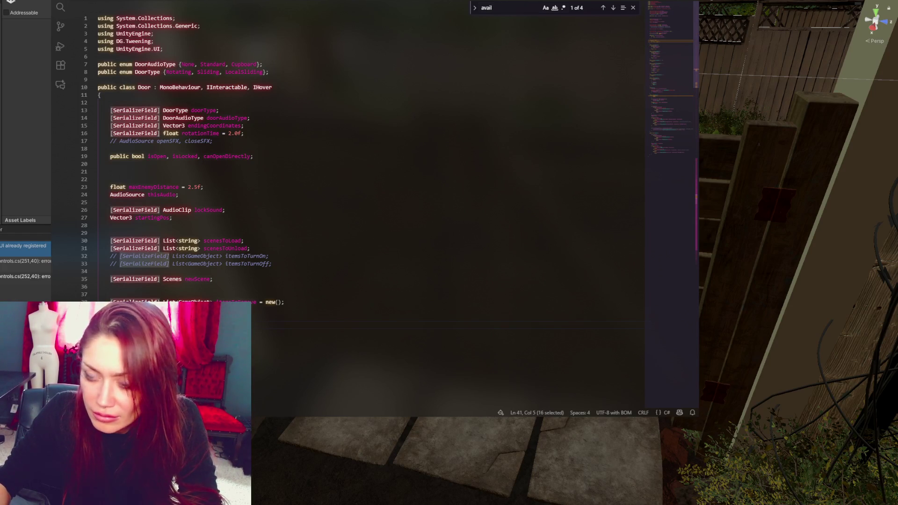
text(pu)
key(Tab)
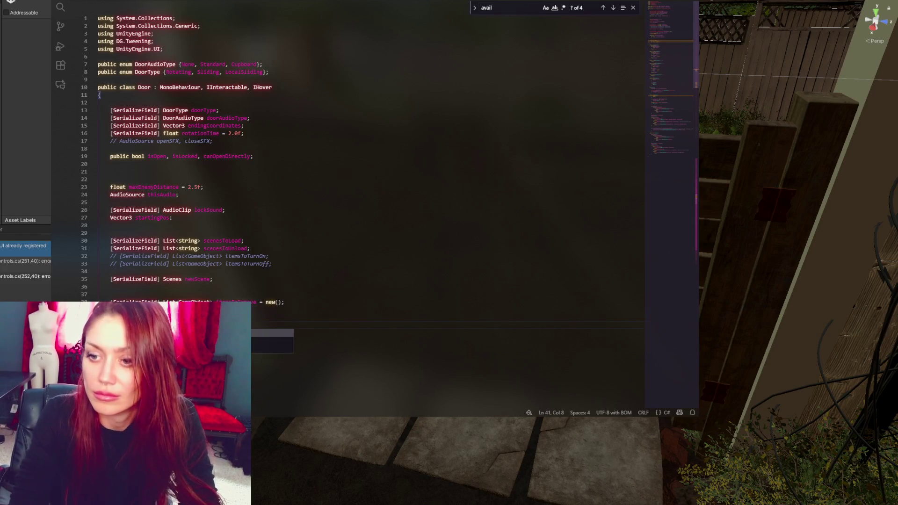
key(ctrl+s)
key(alt+Tab)
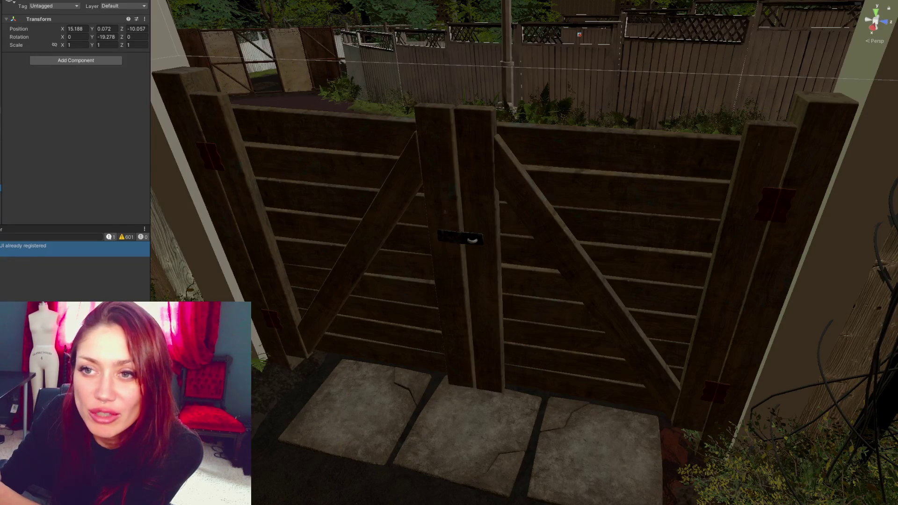
Select the garden gate and its Door_1 and Door_2 to review their Available setting
click(606, 251)
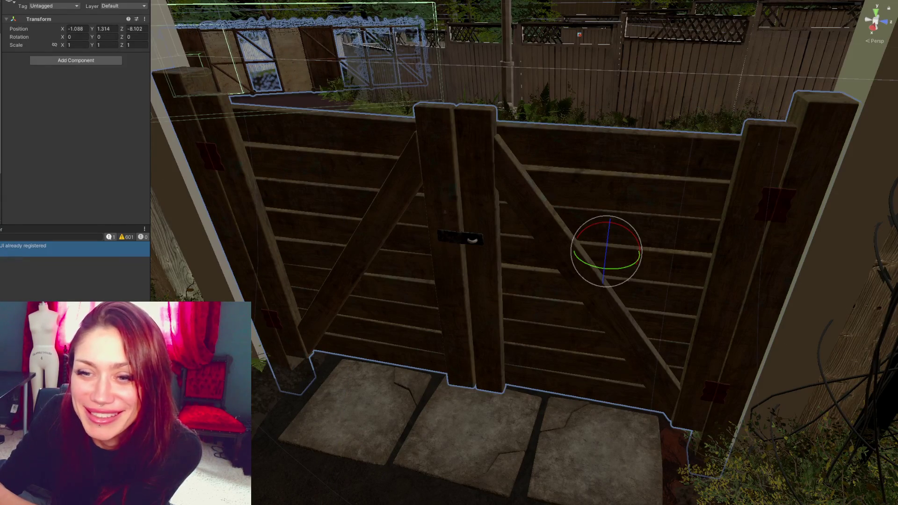
click(246, 194)
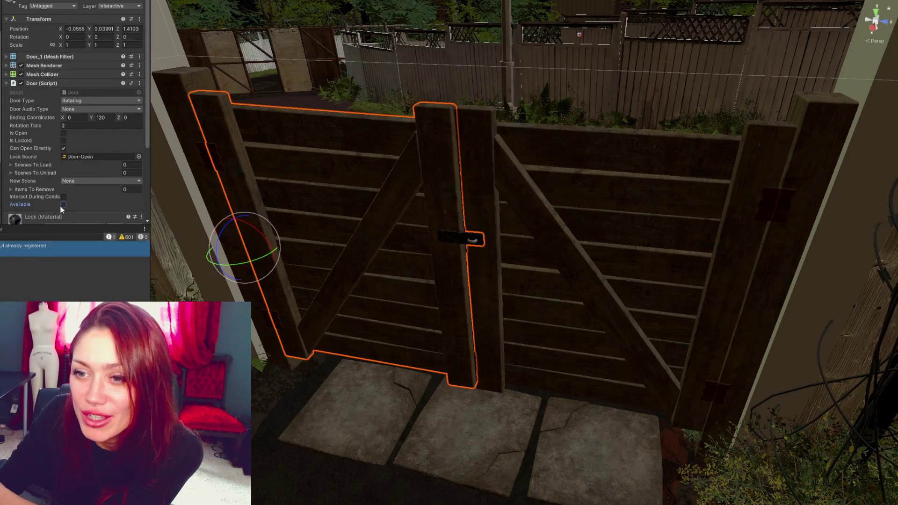
click(504, 230)
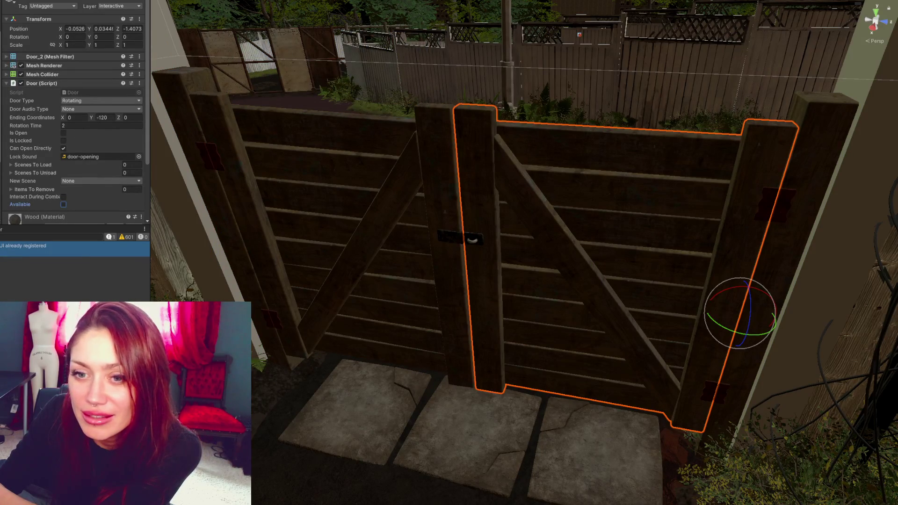
key(ctrl+5)
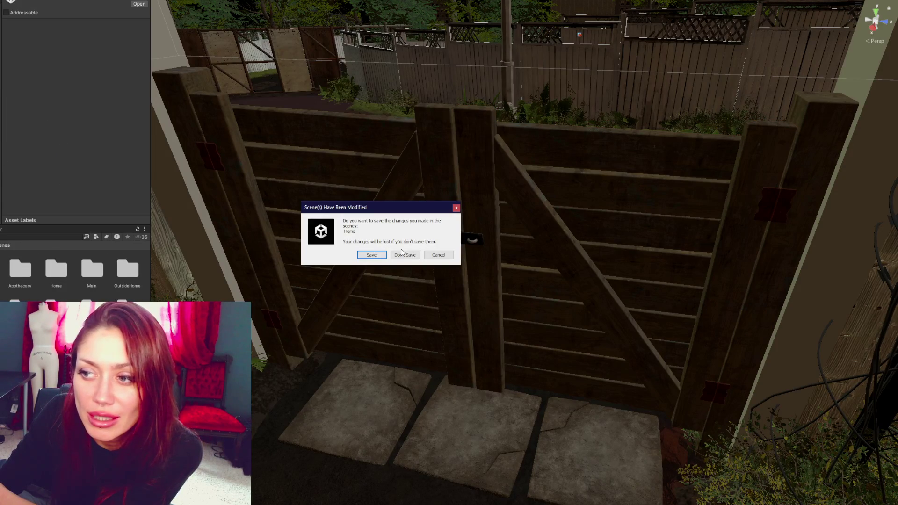
Dismiss the scene save prompt and the Project panel context menu, then return to the Door script
click(434, 254)
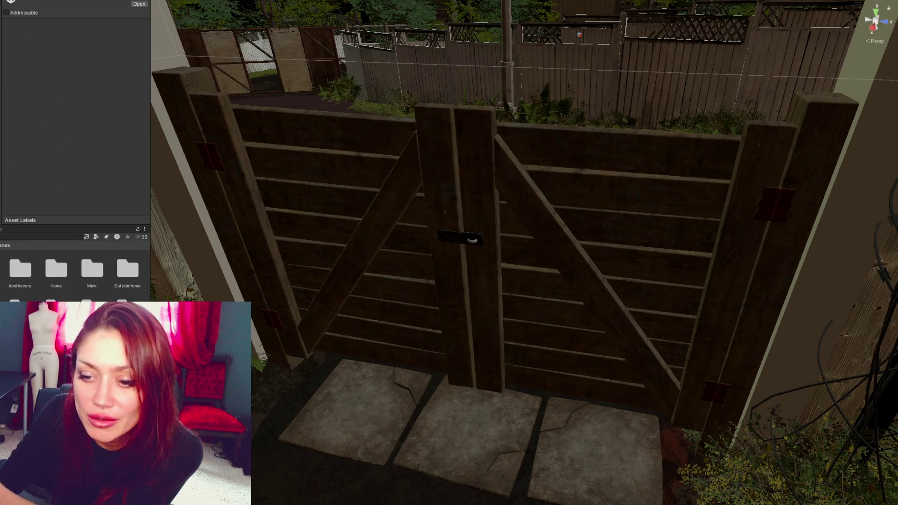
right_click(20, 145)
key(Escape)
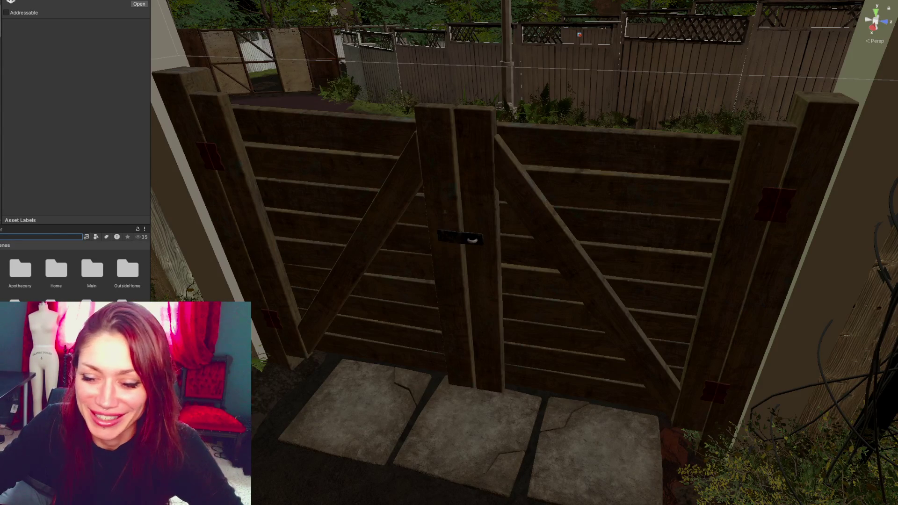
key(alt+Tab)
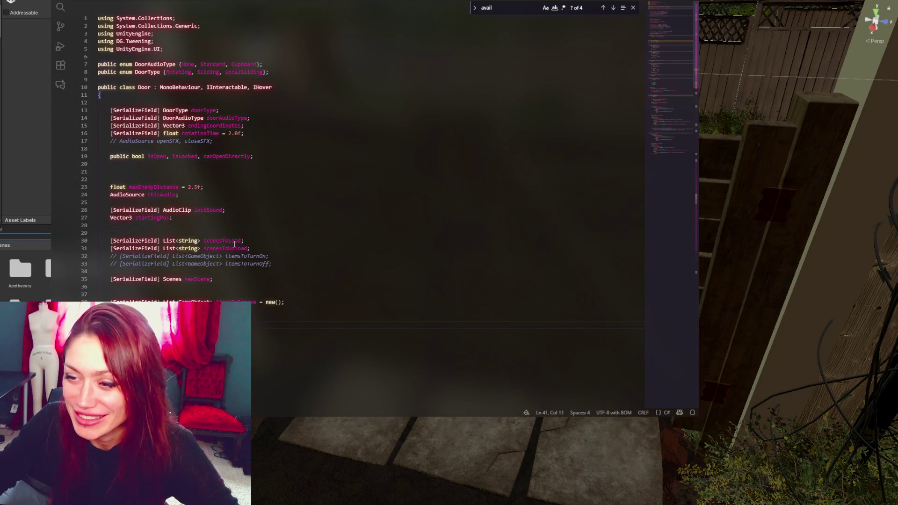
Search the Unity Project panel for OutsideHome
click(19, 247)
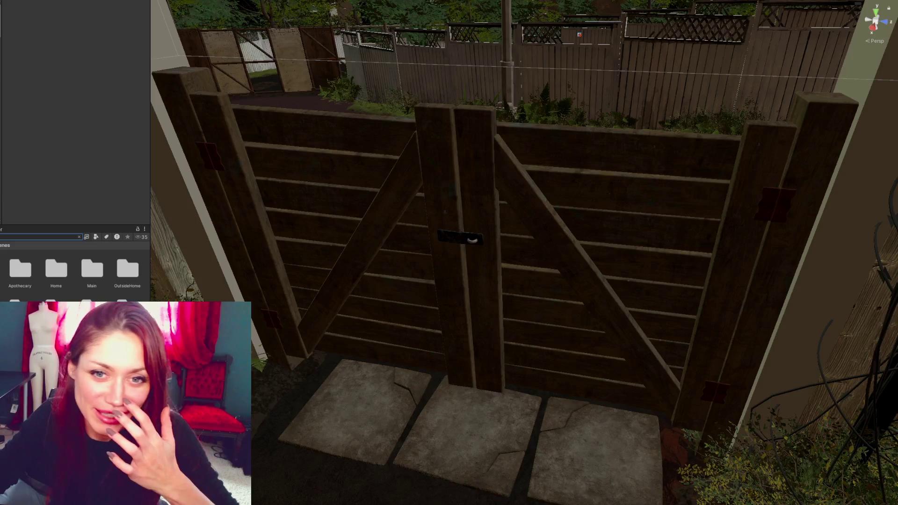
text(OutsideHome)
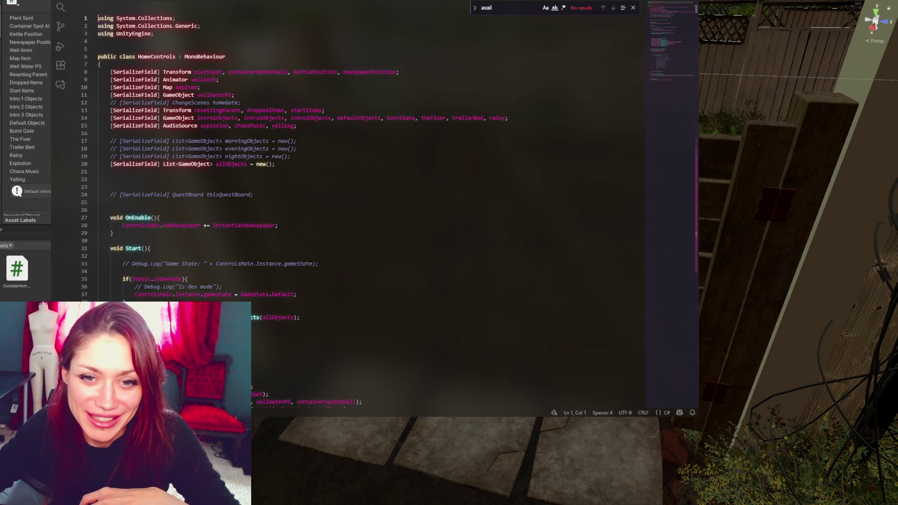
Append homeDoor1 and homeDoor2 after rainy in line 14's serialized GameObject fields
click(423, 380)
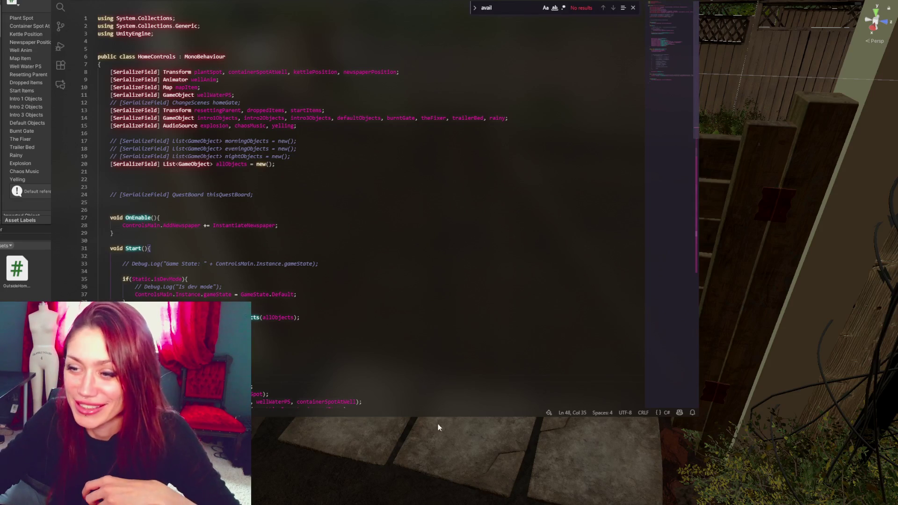
scroll(395, 253, down, 6)
click(344, 200)
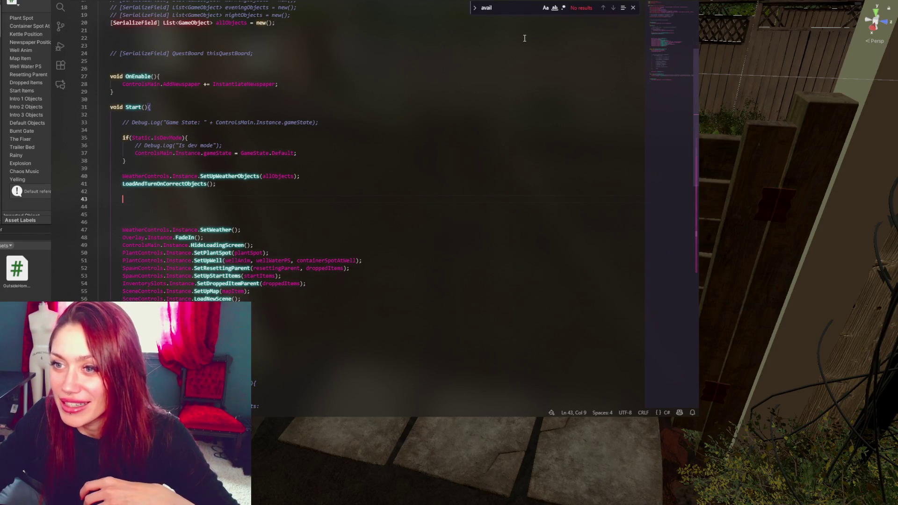
scroll(466, 53, up, 5)
click(503, 98)
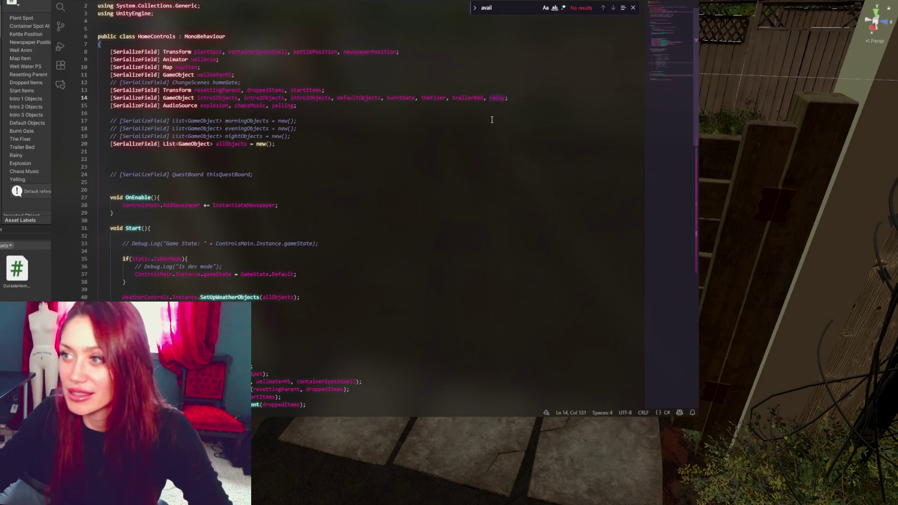
key(Right)
text(, homeD)
key(Tab)
text(, homeDoor2)
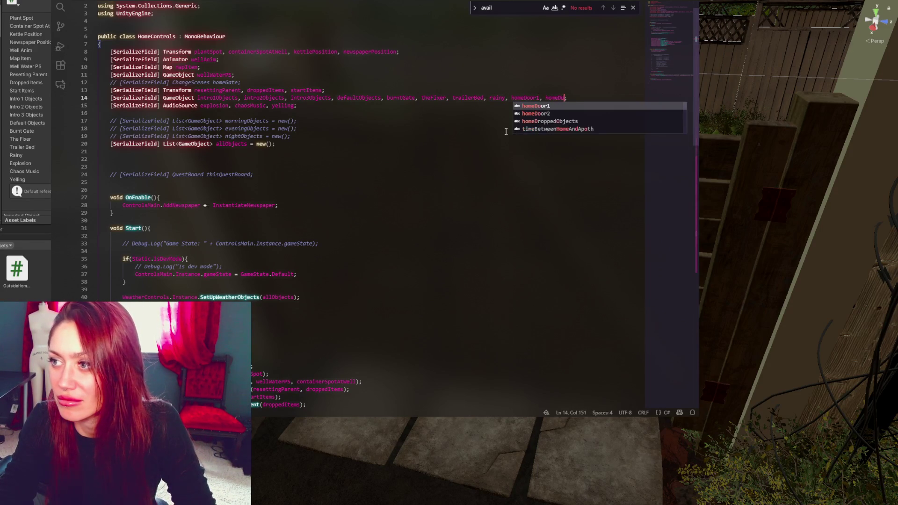
scroll(341, 104, down, 8)
click(308, 214)
scroll(308, 206, down, 5)
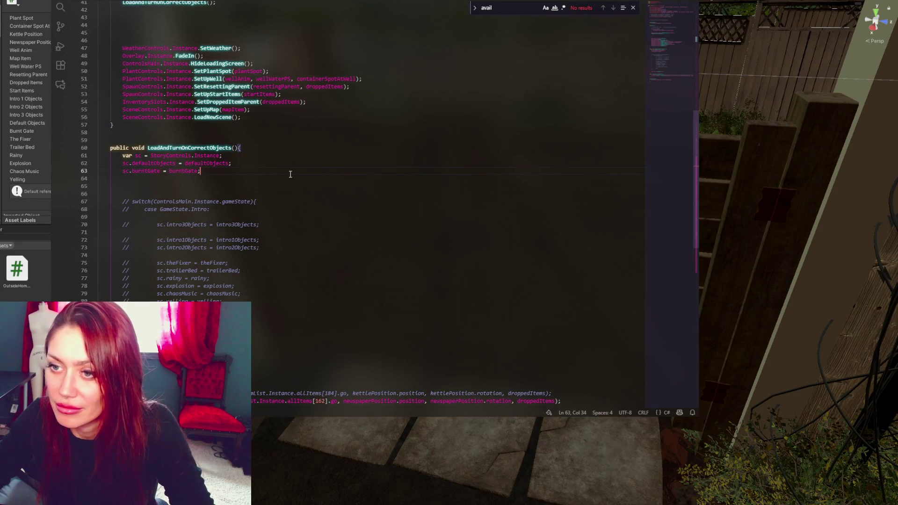
Add 'sc.homeDoor1 = homeDoor1;' and 'sc.homeDoor2 = homeDoor2;' after the burntGate assignment
key(Return)
text(sc.)
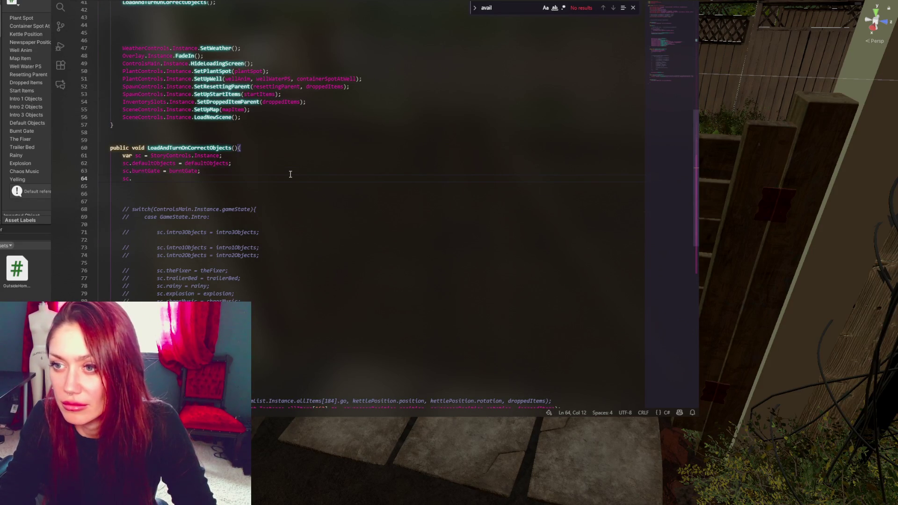
text(homedoor1 = homeDoor1)
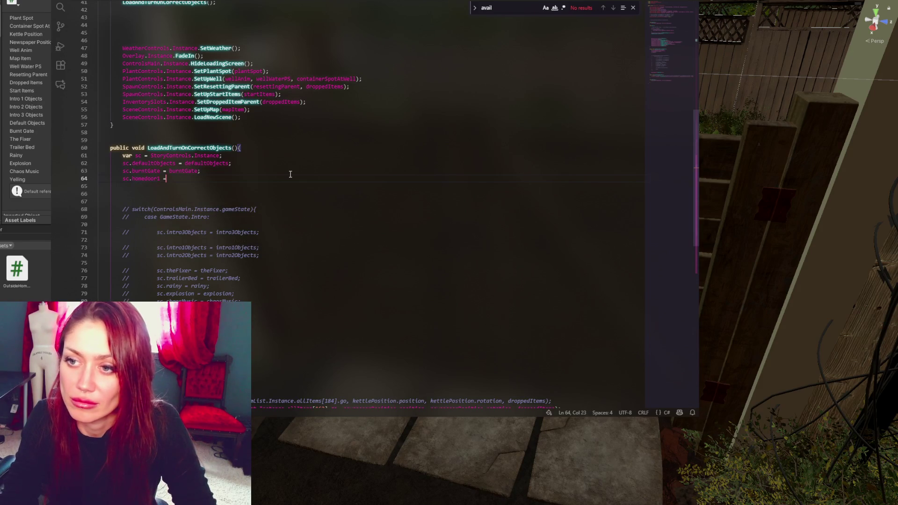
text(;)
key(Return)
text(sc.homeDoor1)
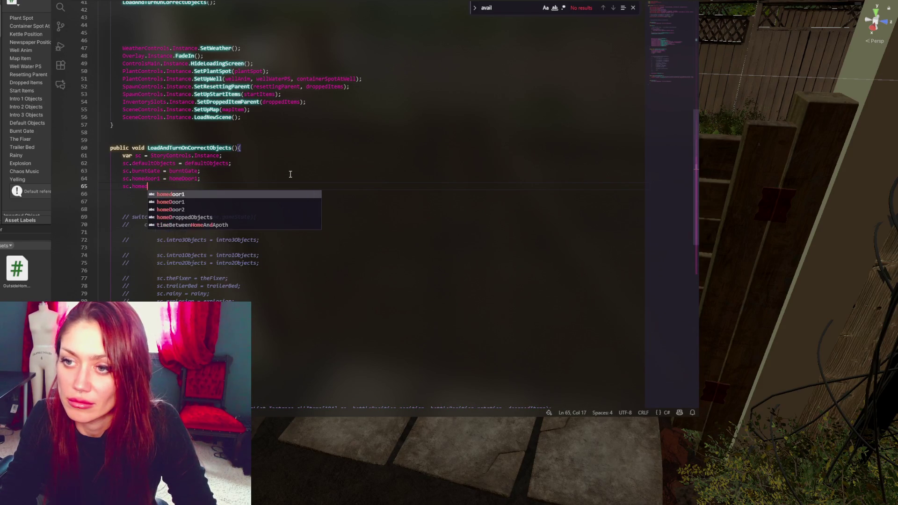
key(BackSpace)
text(2 = homeD)
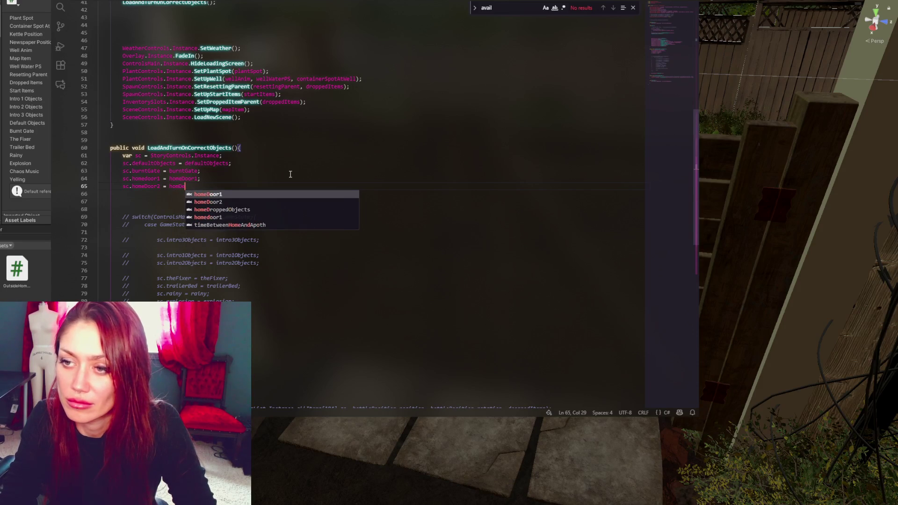
text(oor2)
key(Tab)
text(;)
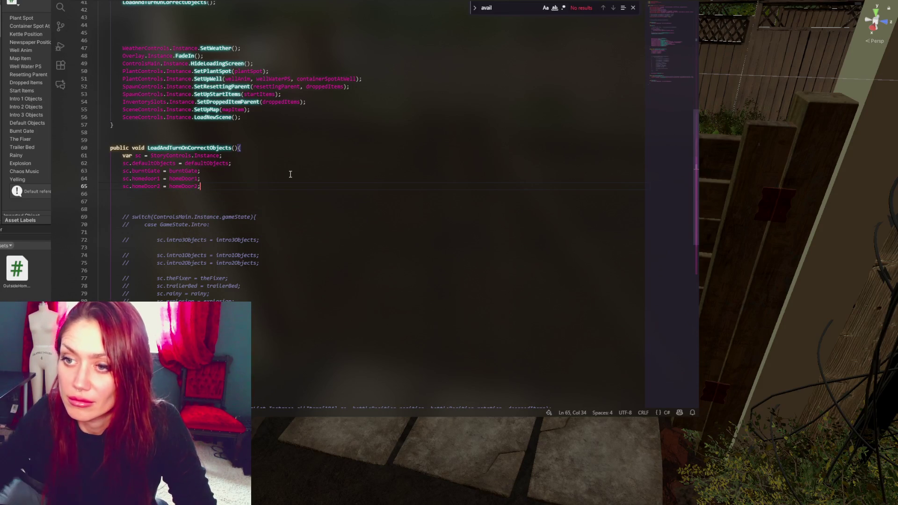
drag(145, 178, 149, 178)
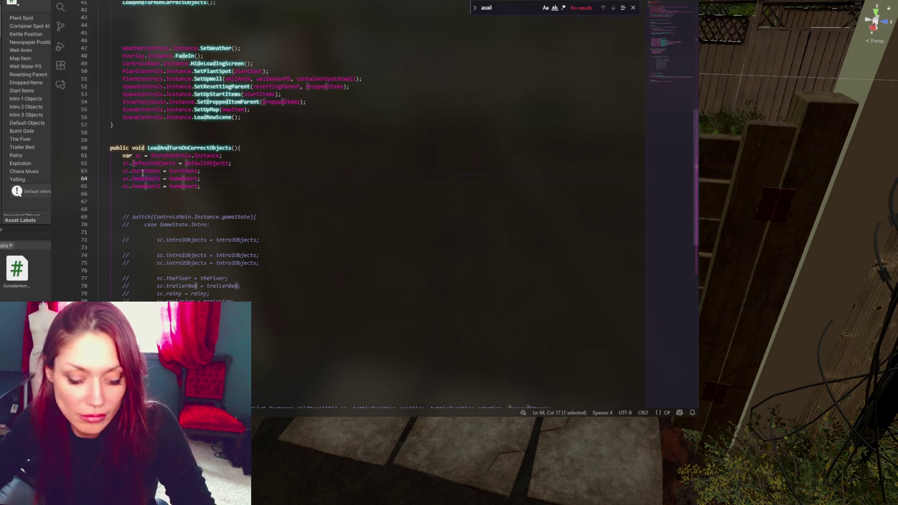
key(alt+Tab)
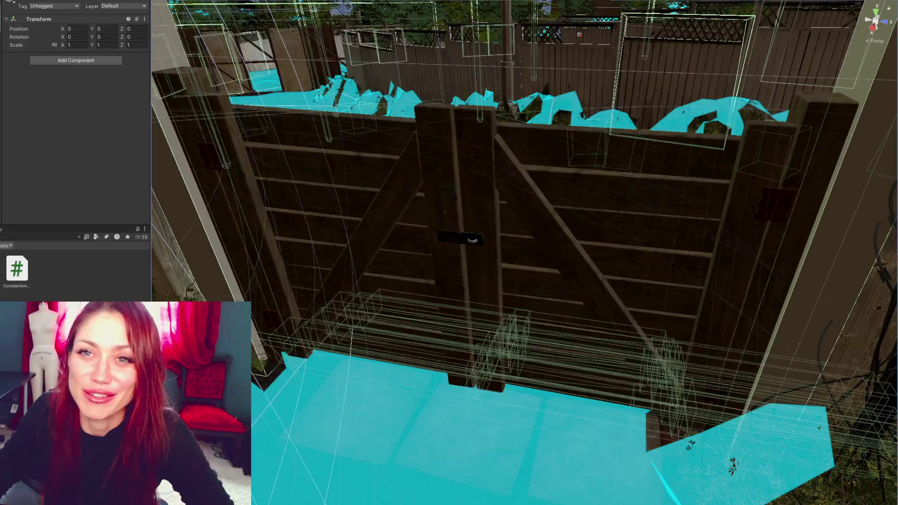
Assign Door_1 to Home Door 1 and Door_2 to Home Door 2, then clear the Project search
scroll(70, 107, down, 3)
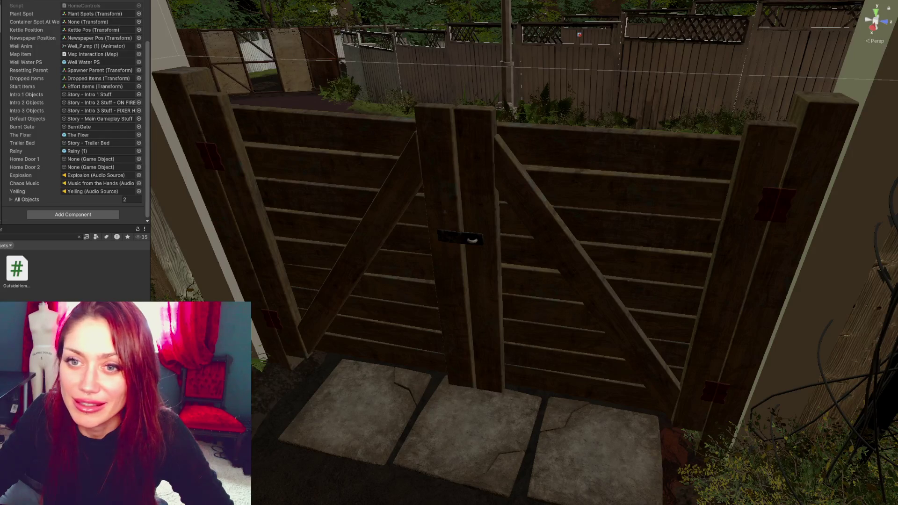
click(374, 230)
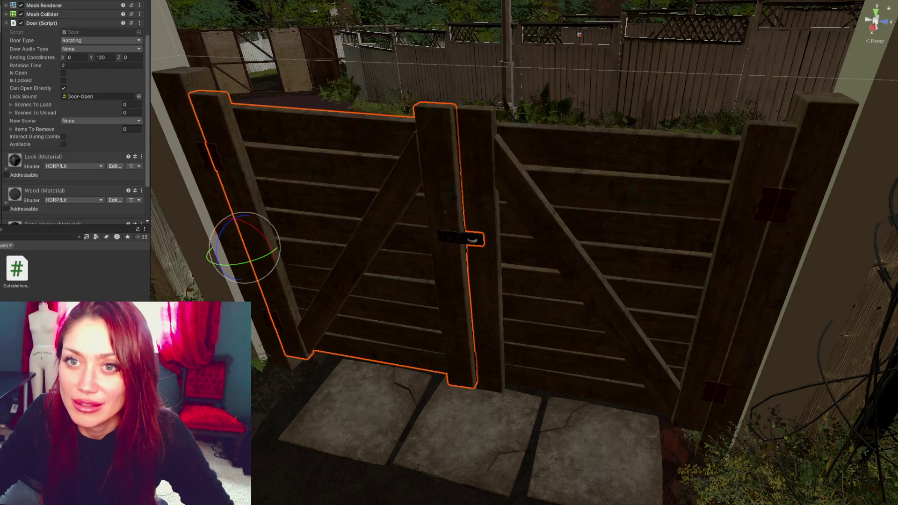
key(ctrl+z)
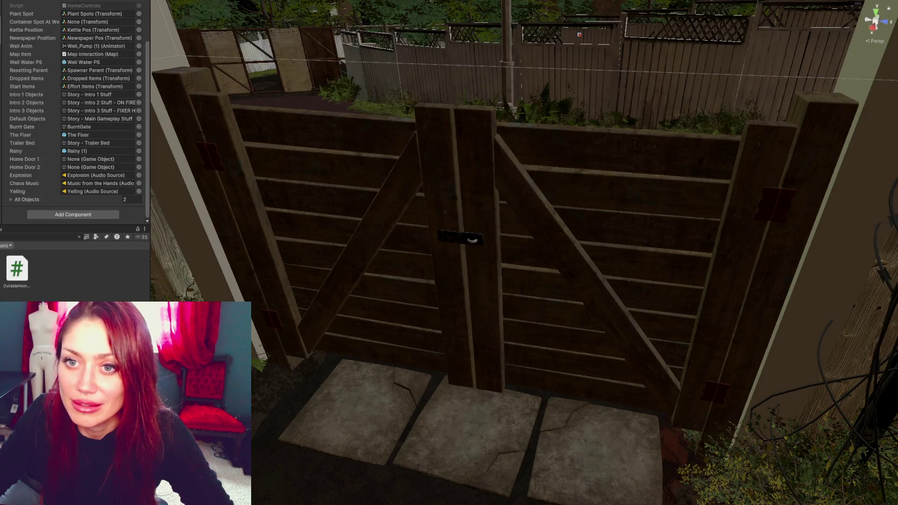
drag(0, 140, 89, 159)
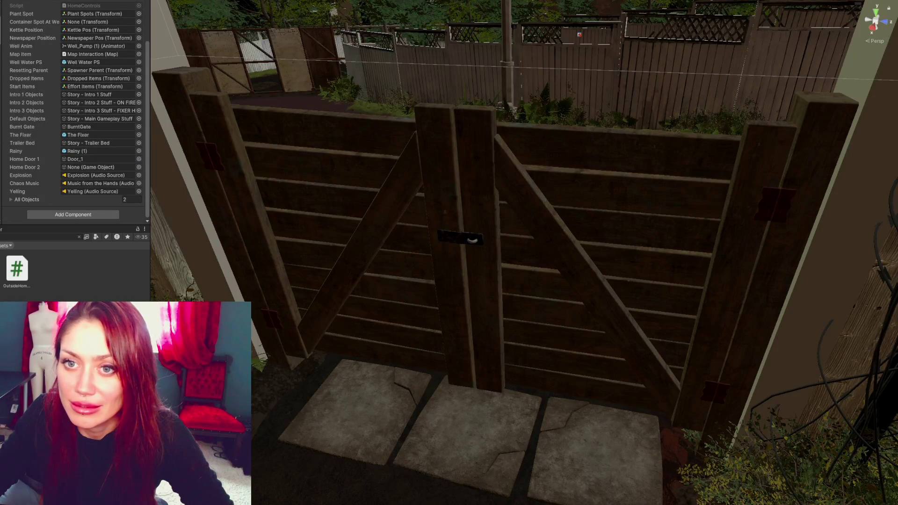
drag(0, 154, 78, 169)
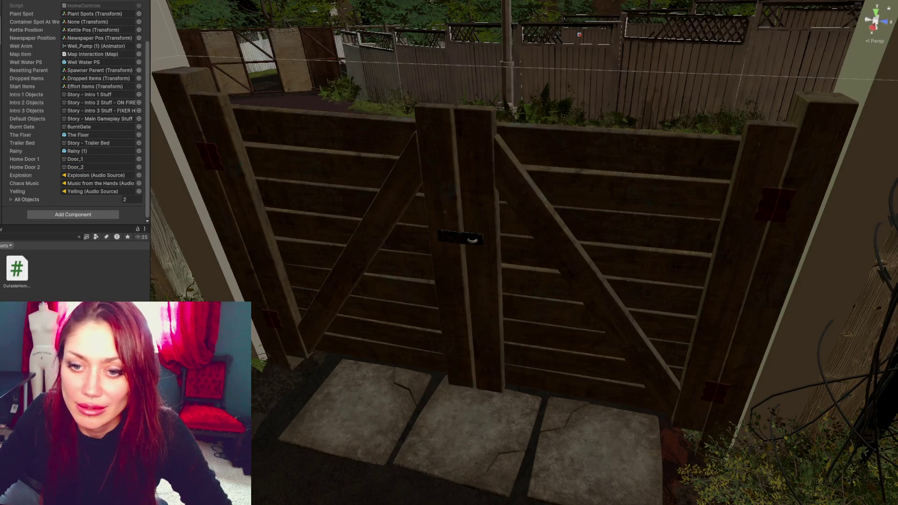
click(79, 237)
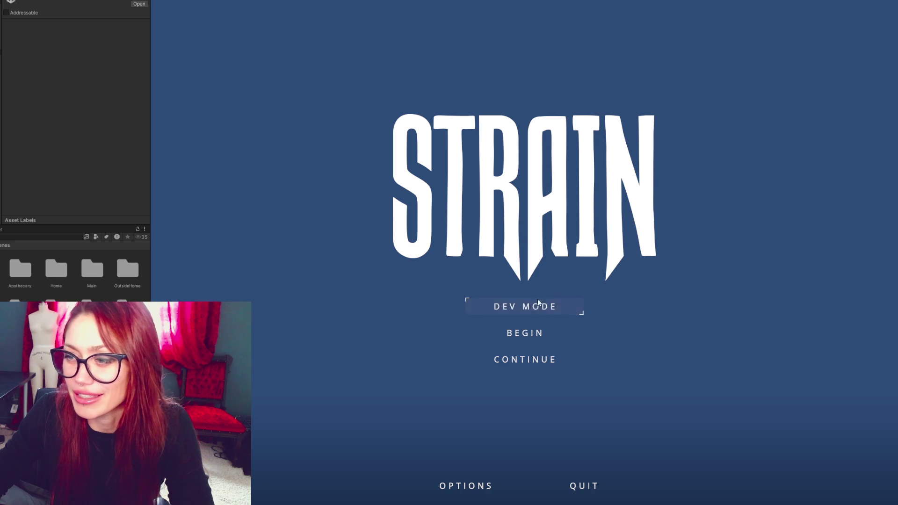
Start a new game with BEGIN on the main menu
click(533, 333)
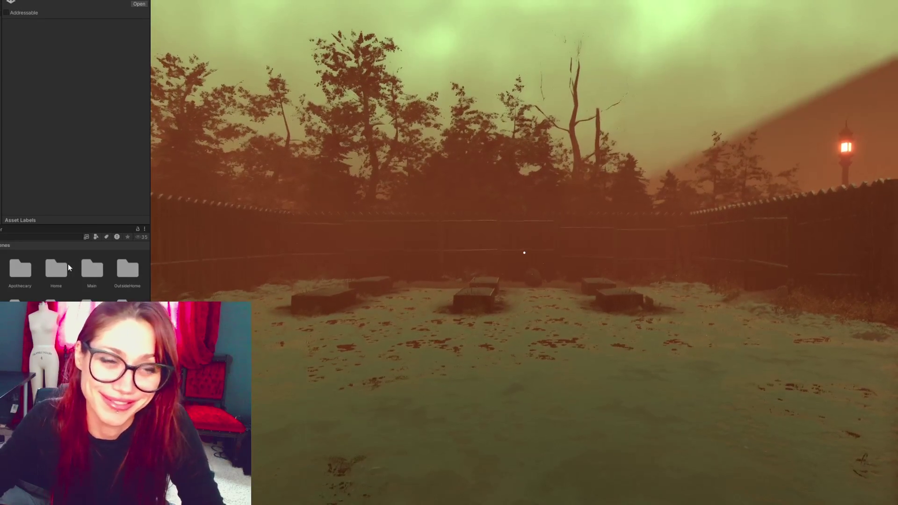
Walk across the yard and pick up the leafy plant and the newspaper
click(473, 199)
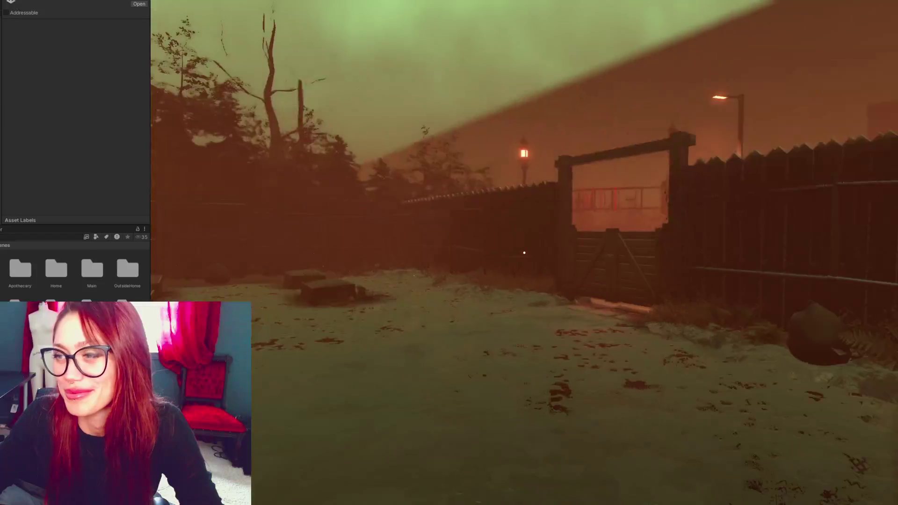
key(w)
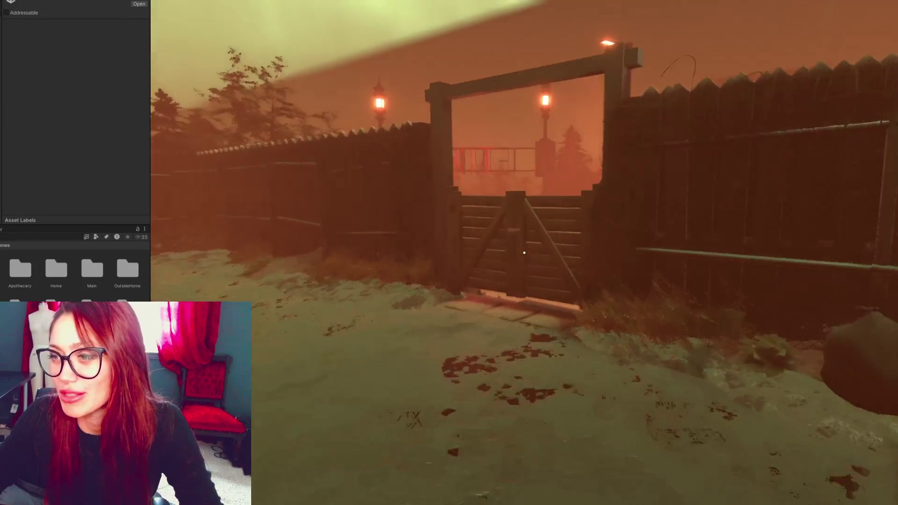
key(w)
key(w)
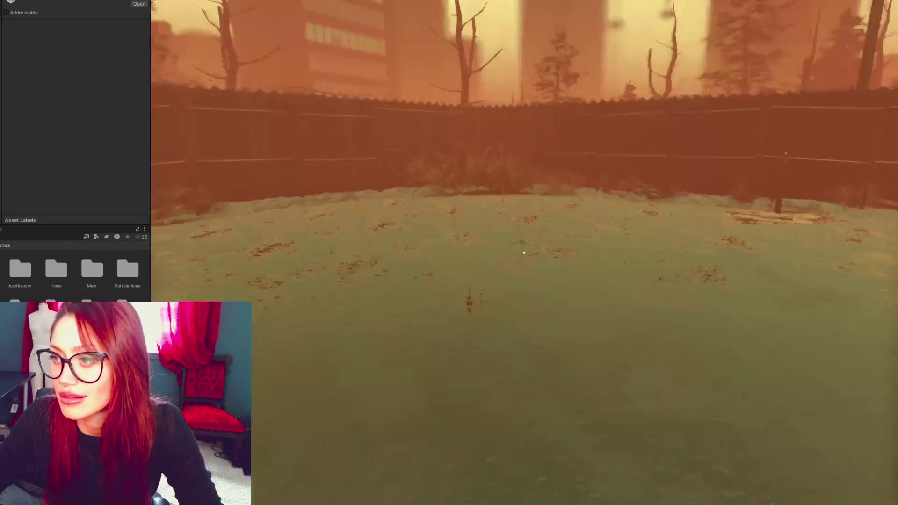
key(w)
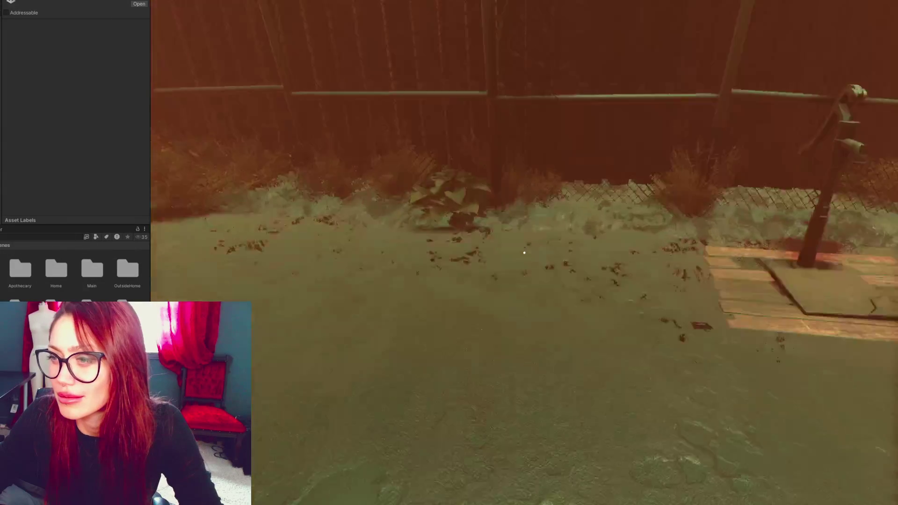
key(w)
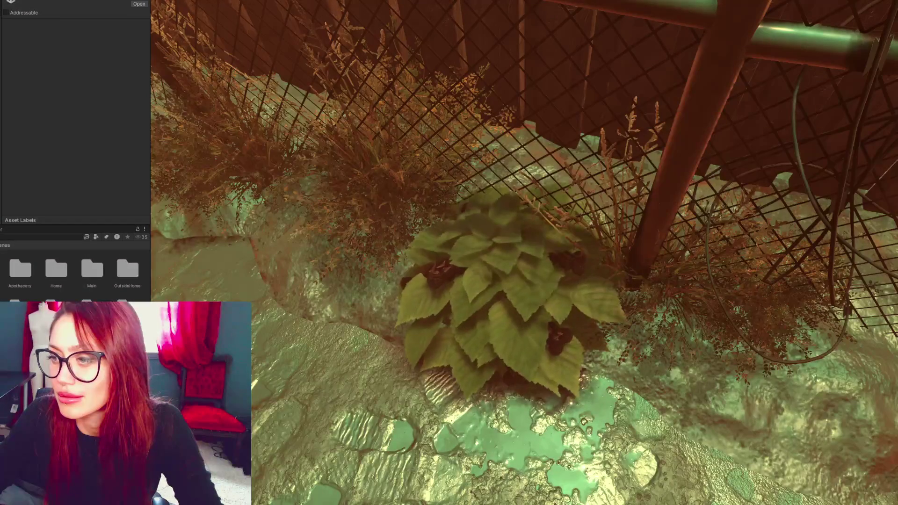
key(e)
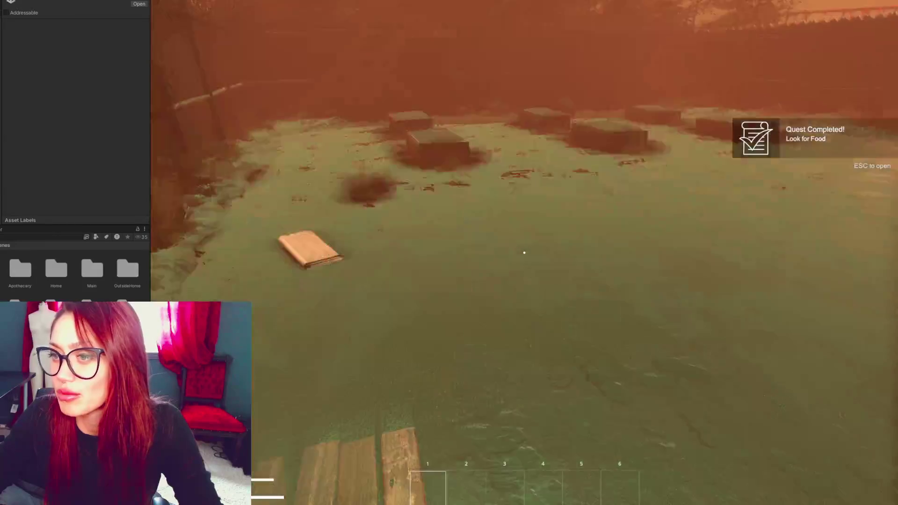
key(w)
key(e)
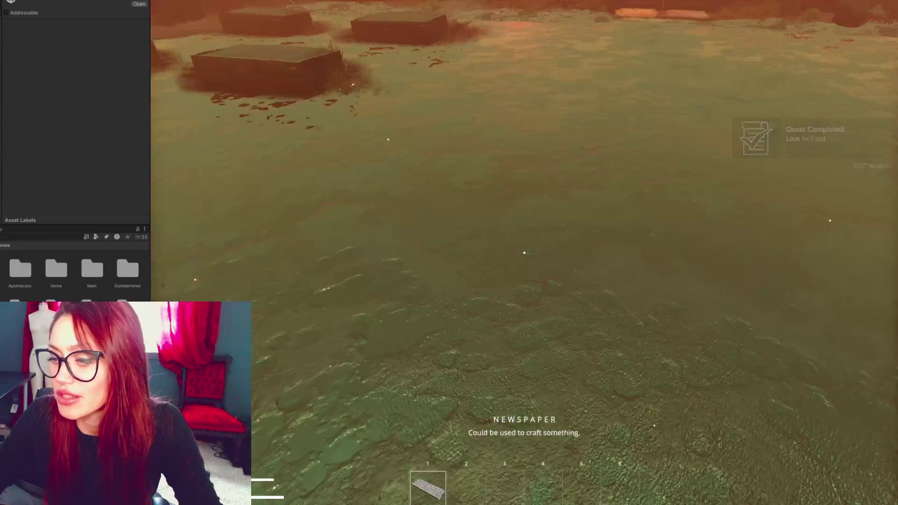
Build a Newspaper Bed from the pause menu's BUILD list, then walk up to the garden gate
key(Escape)
click(702, 53)
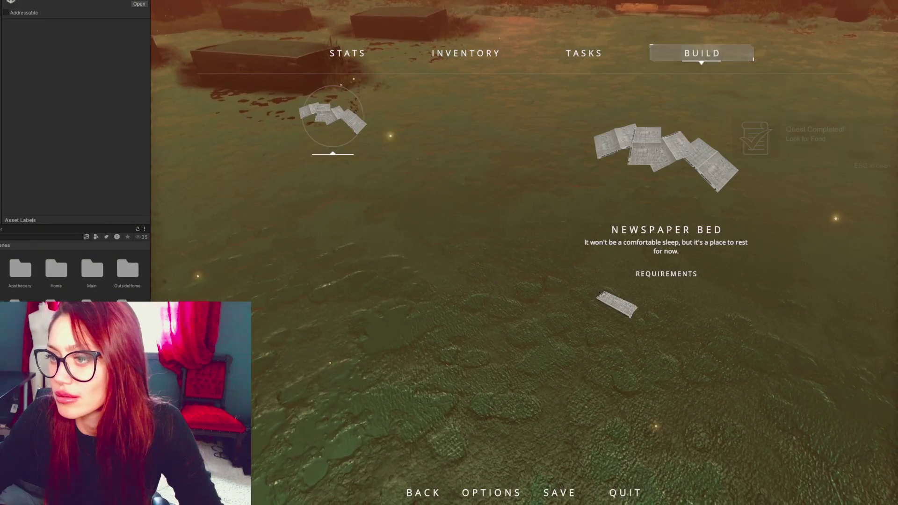
click(655, 156)
key(e)
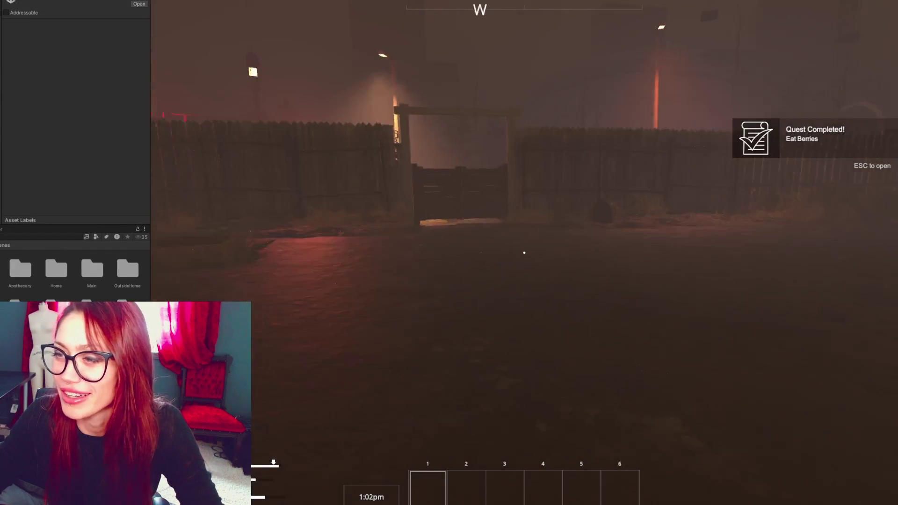
key(w)
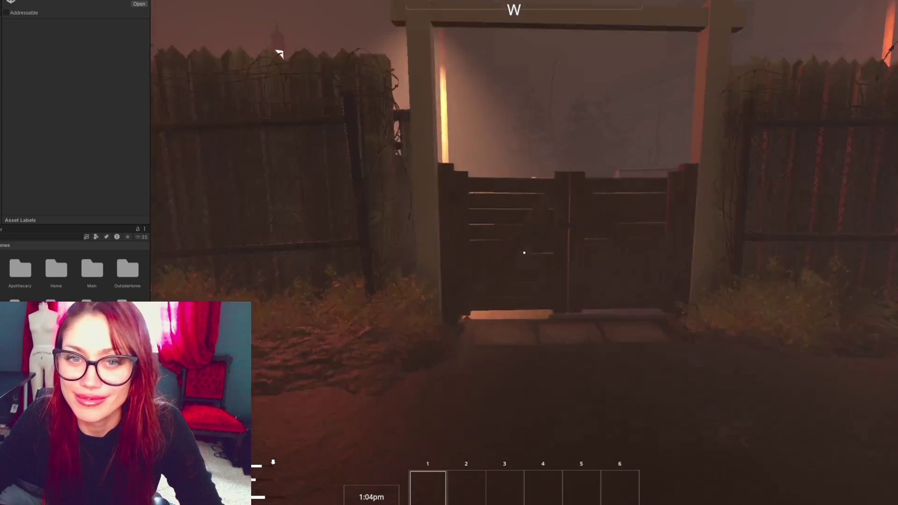
key(w)
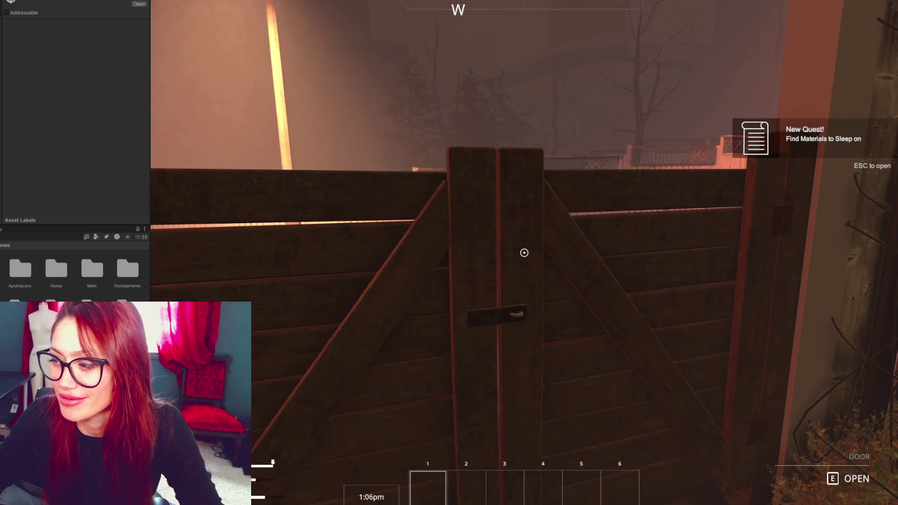